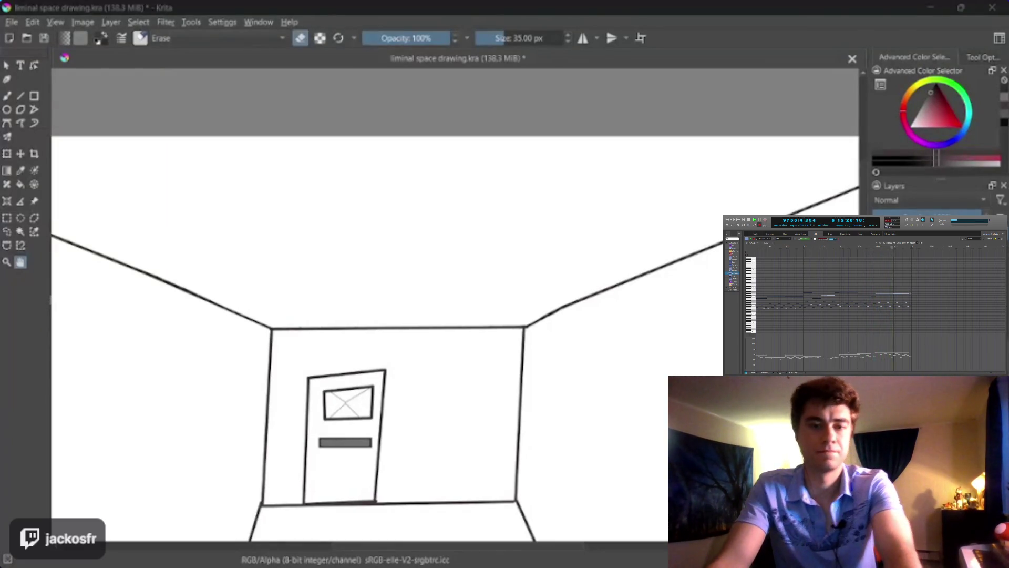
Step: Frame the hallway drawing in view and reduce the eraser brush from 32 px to 24 px
{"action": "left_click_drag", "start_coordinate": [359, 287], "coordinate": [397, 210]}
{"action": "key", "text": "minus"}
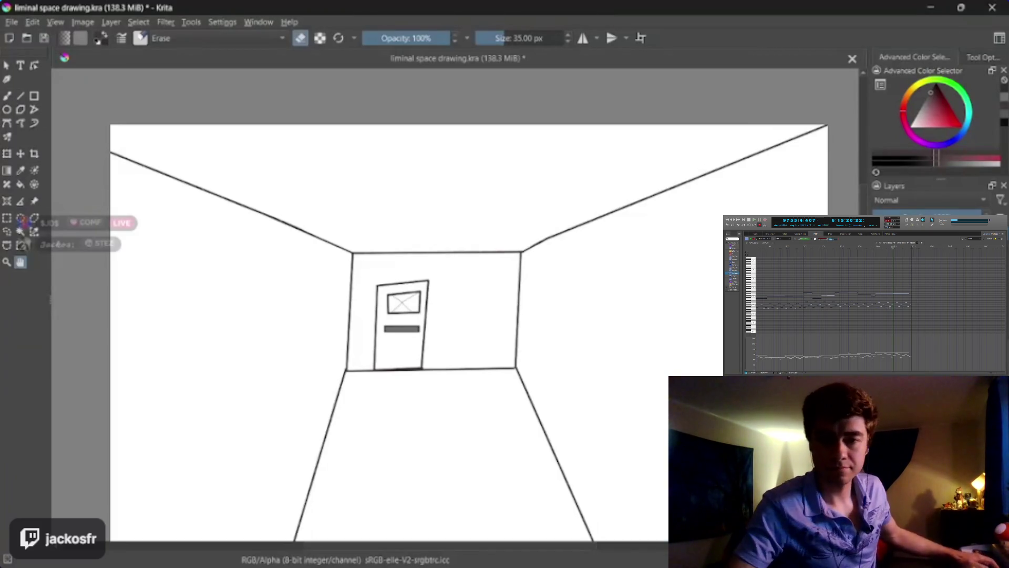
{"action": "mouse_move", "coordinate": [501, 326]}
{"action": "left_mouse_down"}
{"action": "mouse_move", "coordinate": [484, 330]}
{"action": "mouse_move", "coordinate": [467, 250]}
{"action": "left_mouse_up"}
{"action": "scroll", "coordinate": [483, 331], "scroll_direction": "up", "scroll_amount": 3}
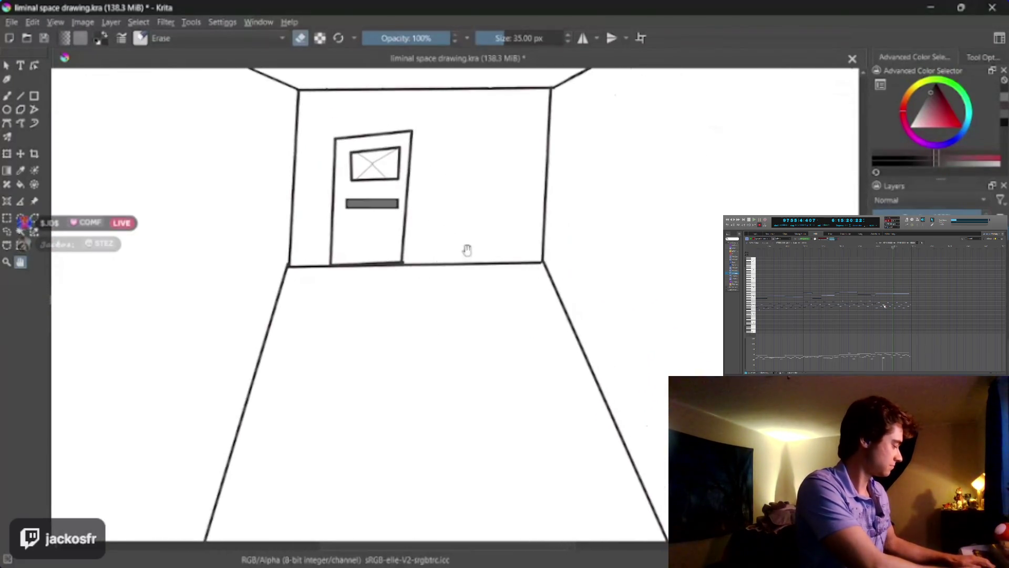
{"action": "scroll", "coordinate": [466, 250], "scroll_direction": "up", "scroll_amount": 2}
{"action": "scroll", "coordinate": [449, 371], "scroll_direction": "down", "scroll_amount": 2}
{"action": "scroll", "coordinate": [410, 408], "scroll_direction": "up", "scroll_amount": 1}
{"action": "scroll", "coordinate": [426, 397], "scroll_direction": "up", "scroll_amount": 2}
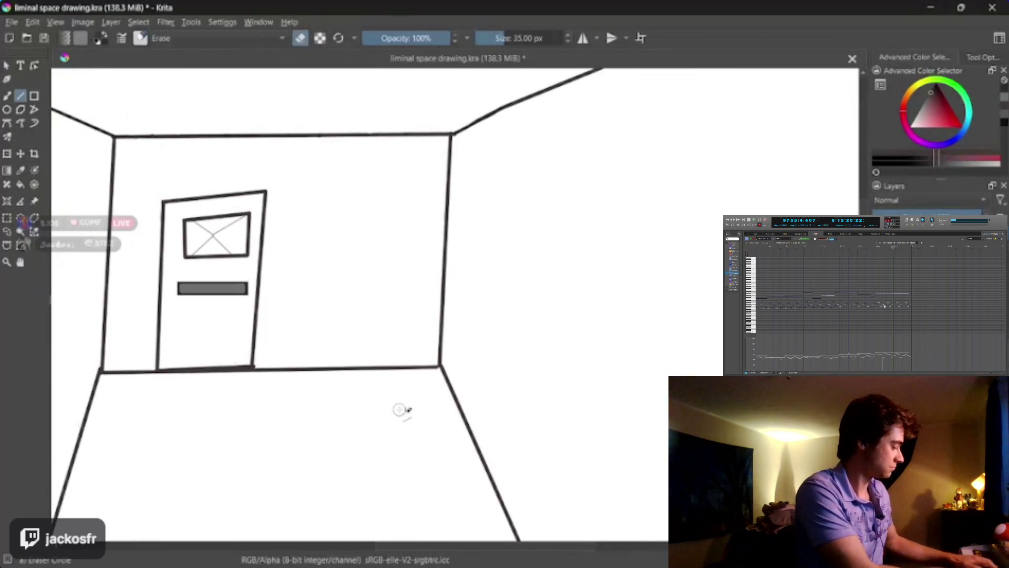
{"action": "key", "text": "bracketleft"}
{"action": "key", "text": "bracketleft"}
{"action": "key", "text": "bracketleft"}
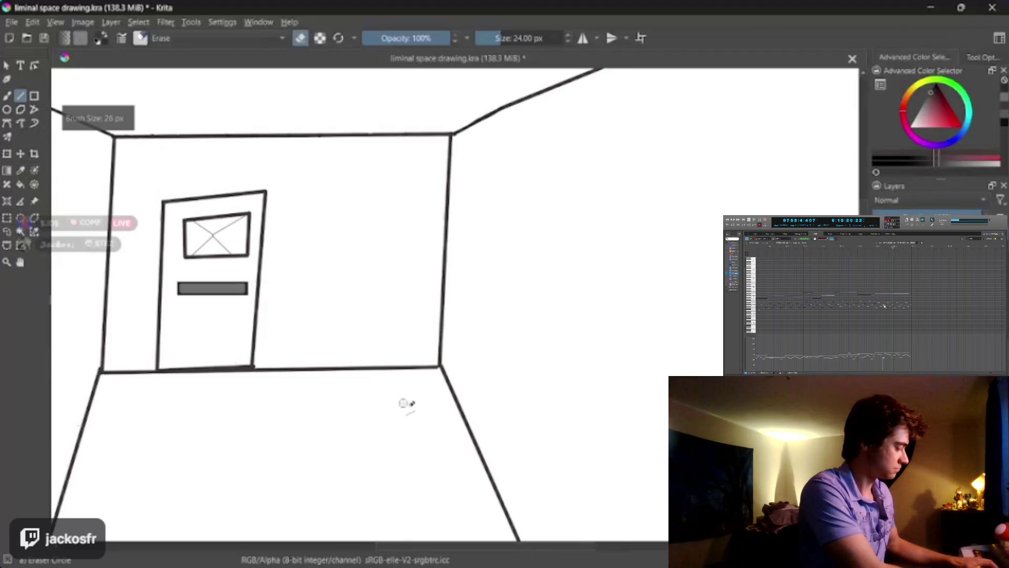
{"action": "scroll", "coordinate": [361, 229], "scroll_direction": "down", "scroll_amount": 5}
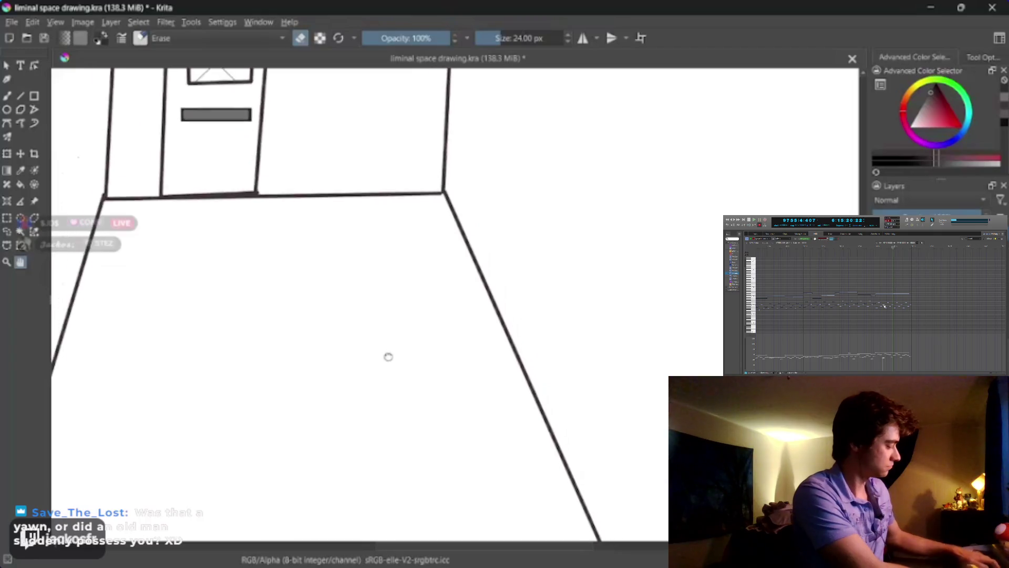
{"action": "scroll", "coordinate": [363, 331], "scroll_direction": "down", "scroll_amount": 2}
{"action": "scroll", "coordinate": [357, 315], "scroll_direction": "up", "scroll_amount": 2}
{"action": "left_click_drag", "start_coordinate": [382, 343], "coordinate": [382, 297]}
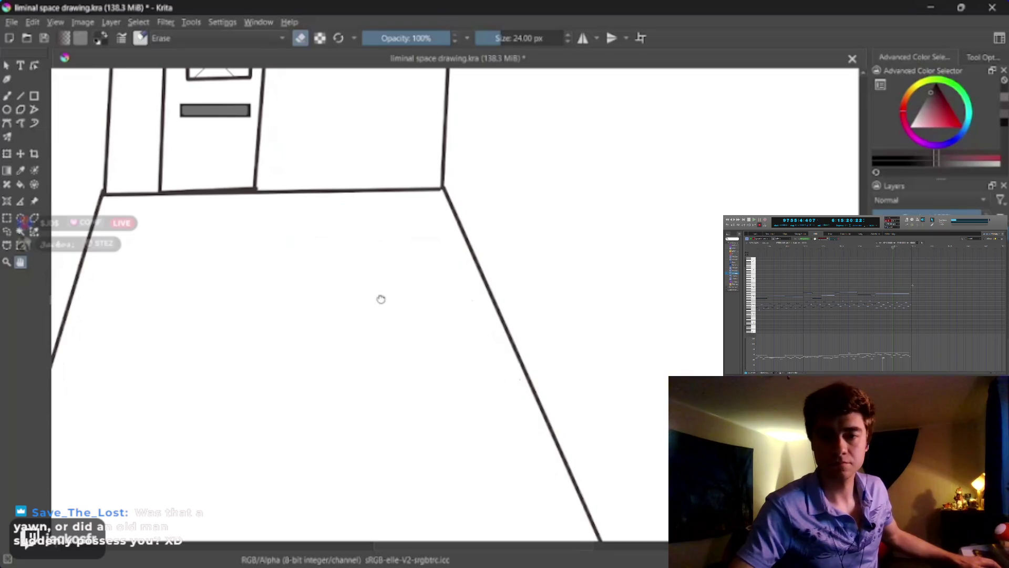
{"action": "mouse_move", "coordinate": [381, 298]}
{"action": "left_mouse_down"}
{"action": "mouse_move", "coordinate": [385, 318]}
{"action": "mouse_move", "coordinate": [338, 212]}
{"action": "left_mouse_up"}
{"action": "scroll", "coordinate": [392, 282], "scroll_direction": "down", "scroll_amount": 3}
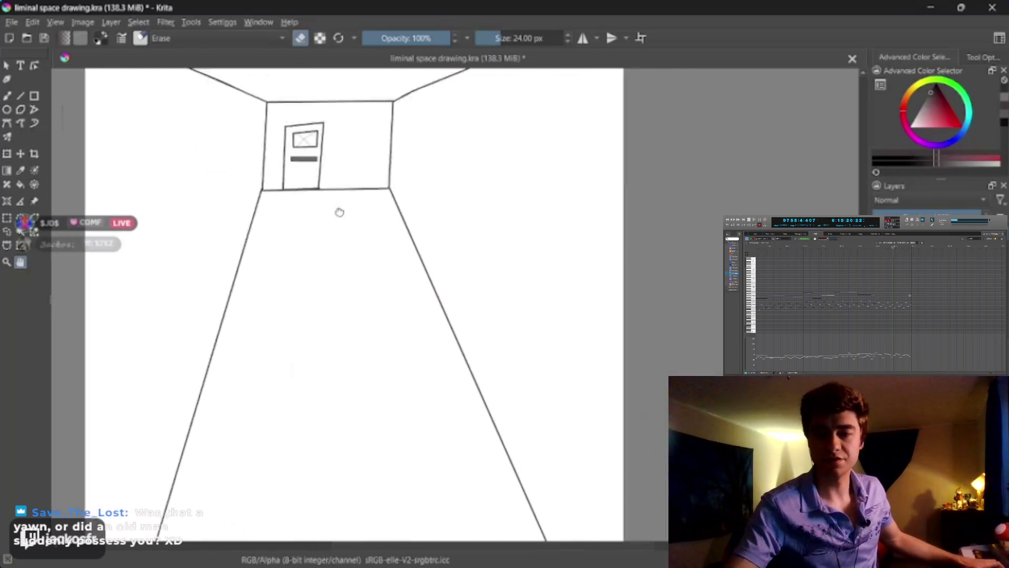
{"action": "scroll", "coordinate": [386, 294], "scroll_direction": "down", "scroll_amount": 2}
{"action": "scroll", "coordinate": [385, 294], "scroll_direction": "up", "scroll_amount": 1}
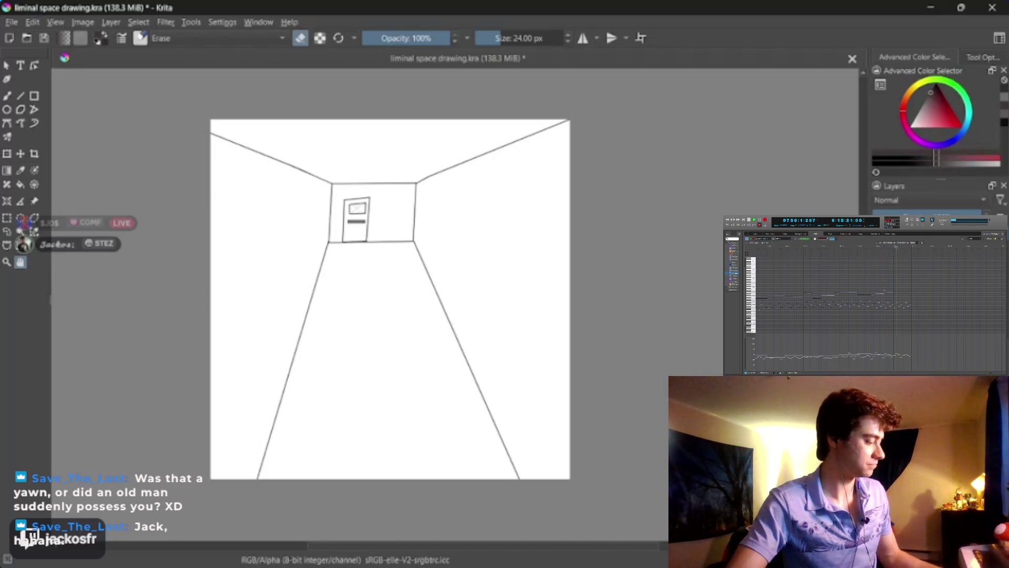
{"action": "scroll", "coordinate": [419, 294], "scroll_direction": "up", "scroll_amount": 3}
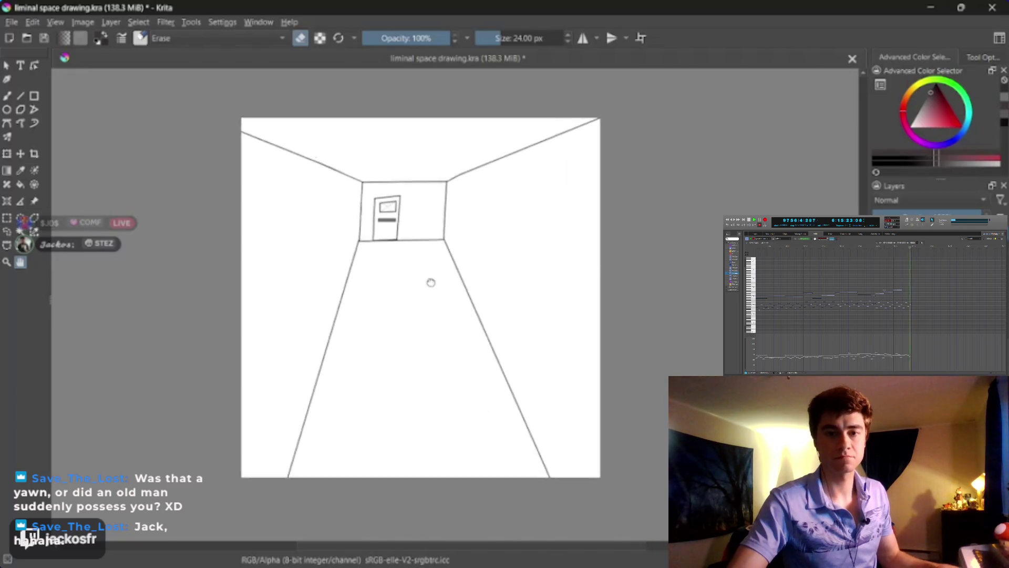
{"action": "scroll", "coordinate": [419, 296], "scroll_direction": "down", "scroll_amount": 1}
{"action": "scroll", "coordinate": [419, 297], "scroll_direction": "up", "scroll_amount": 1}
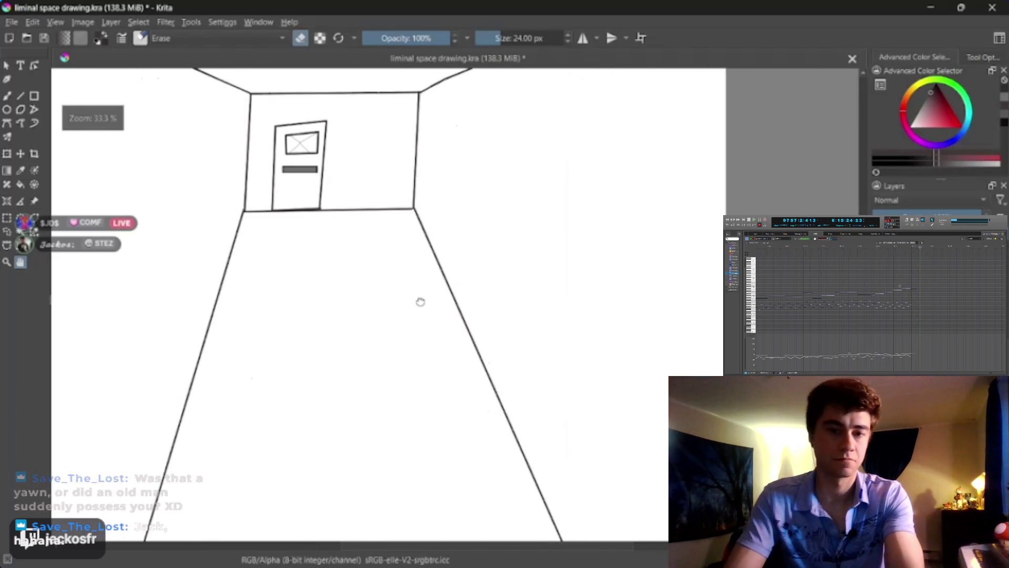
{"action": "scroll", "coordinate": [418, 298], "scroll_direction": "down", "scroll_amount": 1}
{"action": "scroll", "coordinate": [419, 301], "scroll_direction": "up", "scroll_amount": 1}
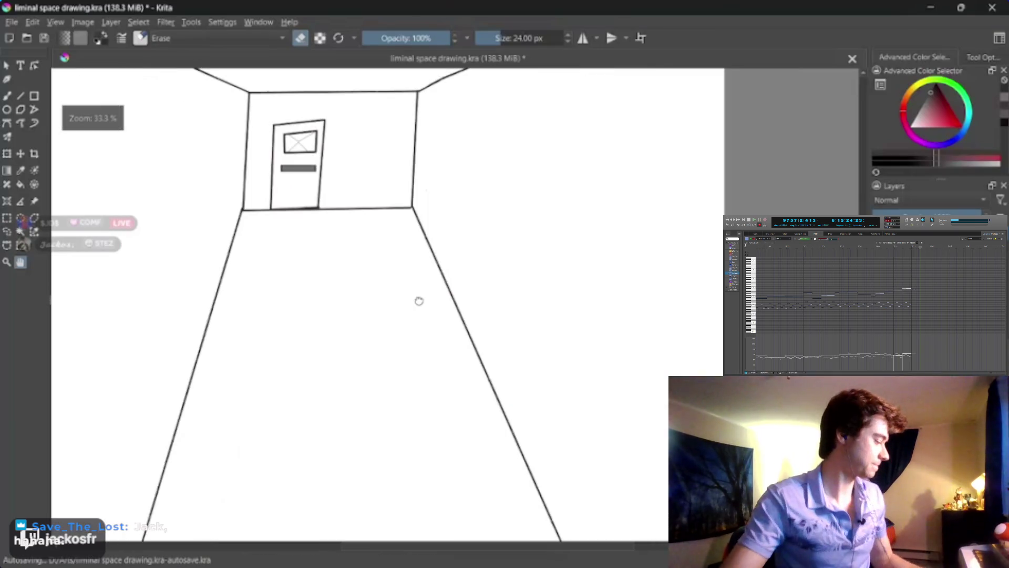
{"action": "scroll", "coordinate": [418, 300], "scroll_direction": "up", "scroll_amount": 1}
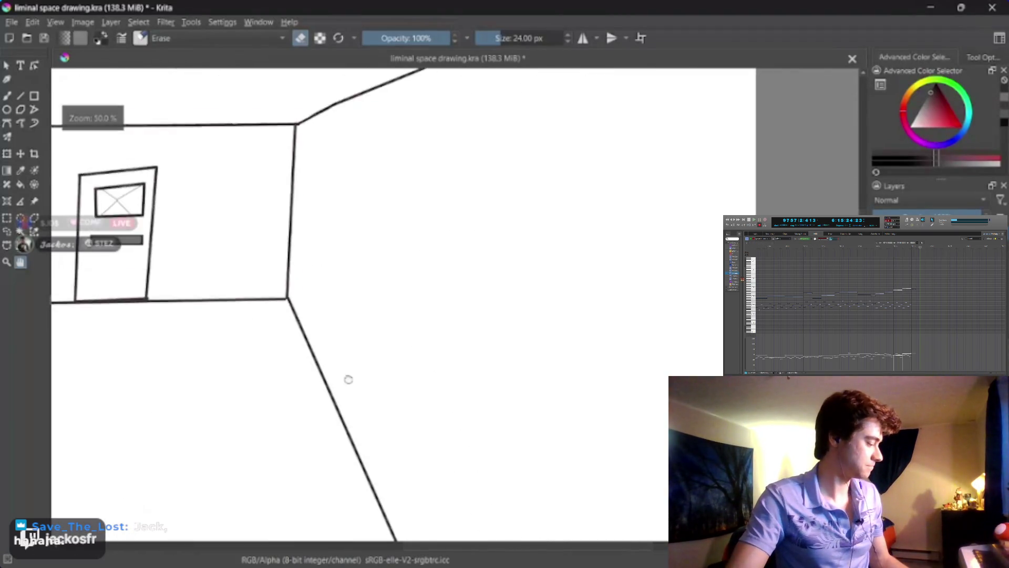
{"action": "scroll", "coordinate": [419, 365], "scroll_direction": "up", "scroll_amount": 1}
{"action": "left_click_drag", "start_coordinate": [428, 365], "coordinate": [447, 422]}
{"action": "mouse_move", "coordinate": [408, 349]}
{"action": "left_mouse_down"}
{"action": "mouse_move", "coordinate": [428, 347]}
{"action": "mouse_move", "coordinate": [394, 370]}
{"action": "mouse_move", "coordinate": [407, 342]}
{"action": "left_mouse_up"}
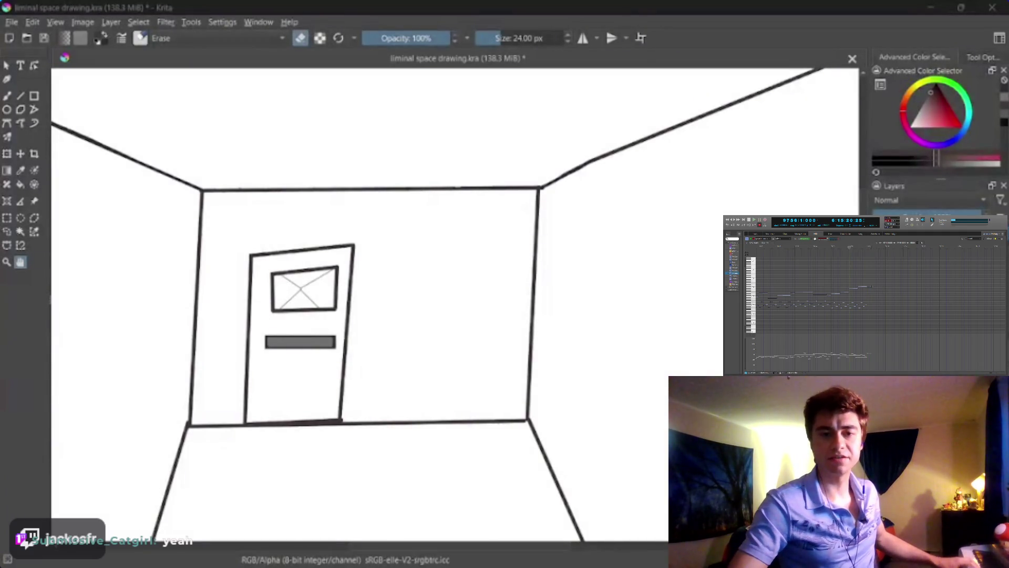
{"action": "scroll", "coordinate": [446, 293], "scroll_direction": "down", "scroll_amount": 1}
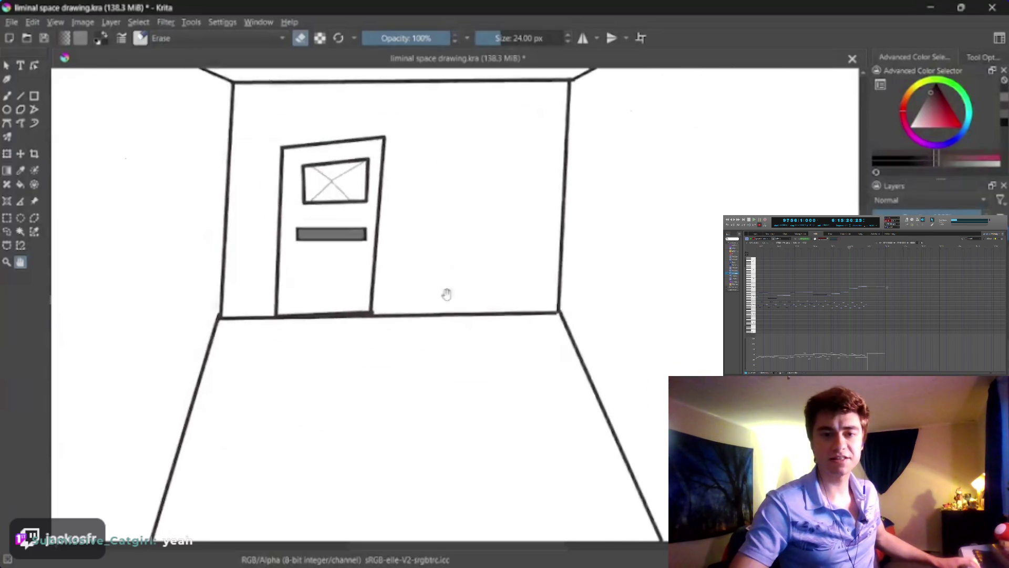
{"action": "scroll", "coordinate": [433, 331], "scroll_direction": "up", "scroll_amount": 1}
{"action": "scroll", "coordinate": [435, 338], "scroll_direction": "down", "scroll_amount": 1}
{"action": "scroll", "coordinate": [436, 341], "scroll_direction": "up", "scroll_amount": 1}
{"action": "scroll", "coordinate": [441, 346], "scroll_direction": "down", "scroll_amount": 1}
{"action": "scroll", "coordinate": [443, 349], "scroll_direction": "down", "scroll_amount": 1}
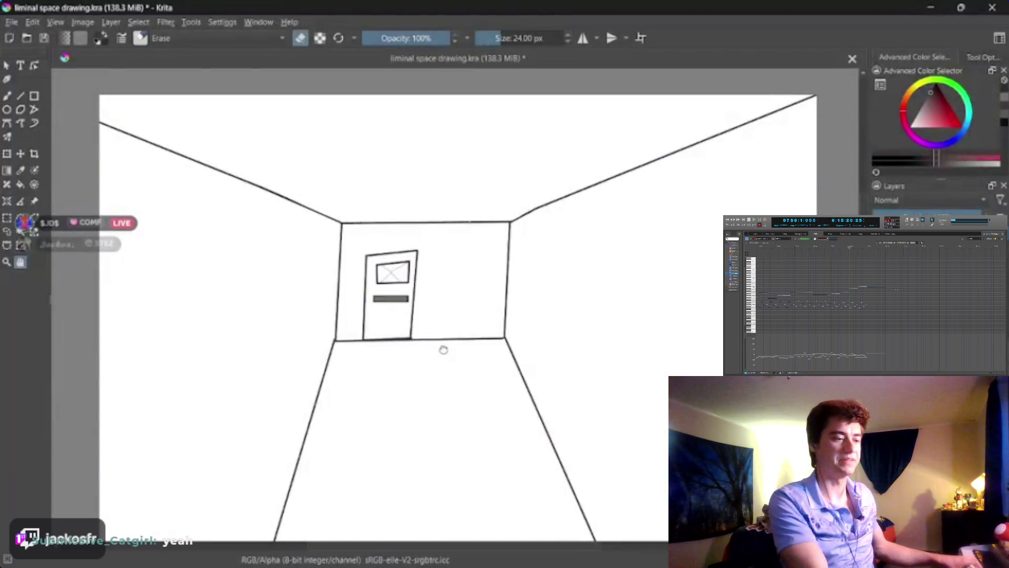
{"action": "scroll", "coordinate": [444, 349], "scroll_direction": "down", "scroll_amount": 1}
{"action": "scroll", "coordinate": [443, 349], "scroll_direction": "down", "scroll_amount": 1}
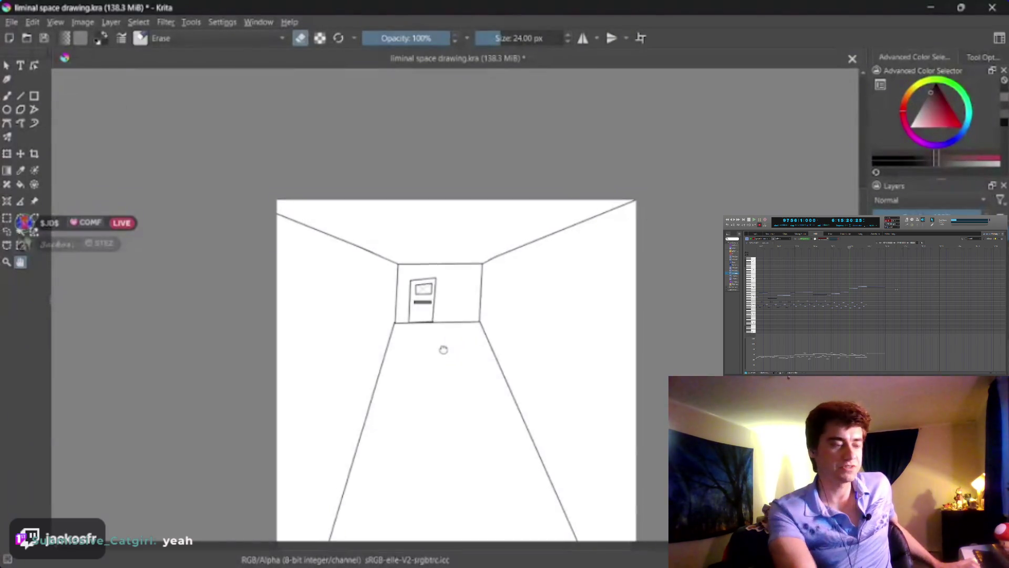
{"action": "scroll", "coordinate": [444, 349], "scroll_direction": "down", "scroll_amount": 1}
{"action": "scroll", "coordinate": [443, 349], "scroll_direction": "up", "scroll_amount": 1}
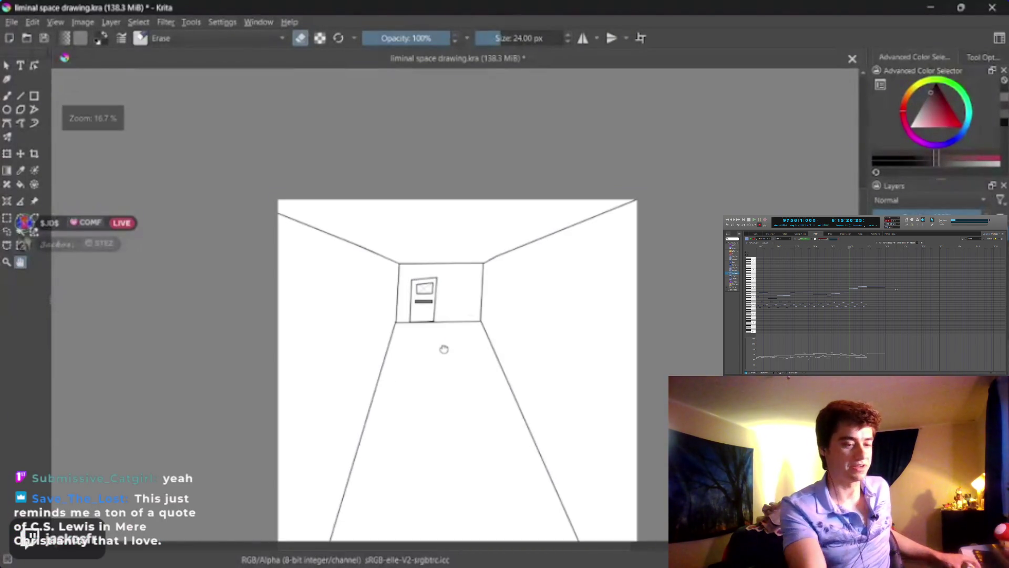
{"action": "scroll", "coordinate": [457, 318], "scroll_direction": "up", "scroll_amount": 1}
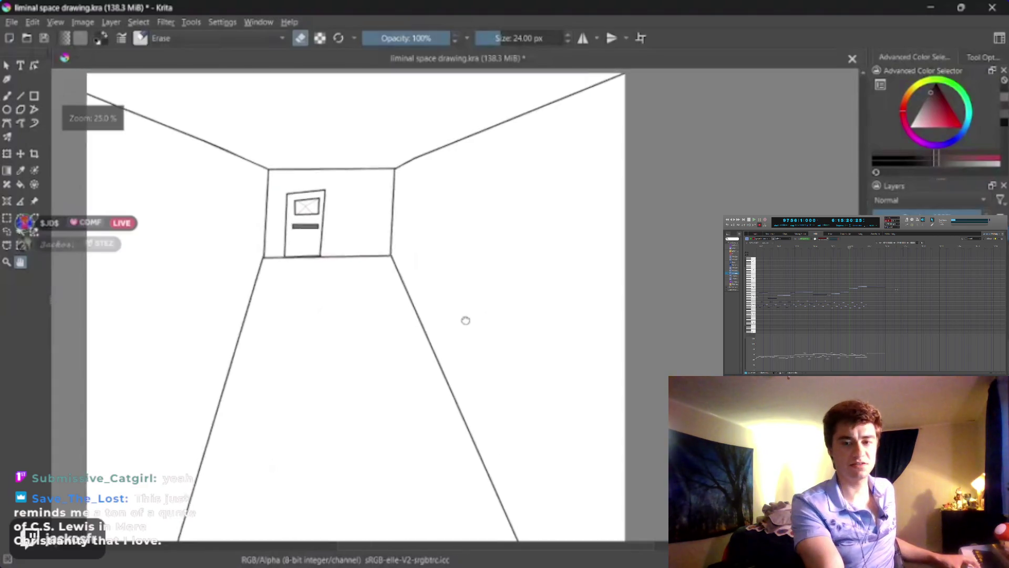
{"action": "left_click_drag", "start_coordinate": [458, 317], "coordinate": [417, 291]}
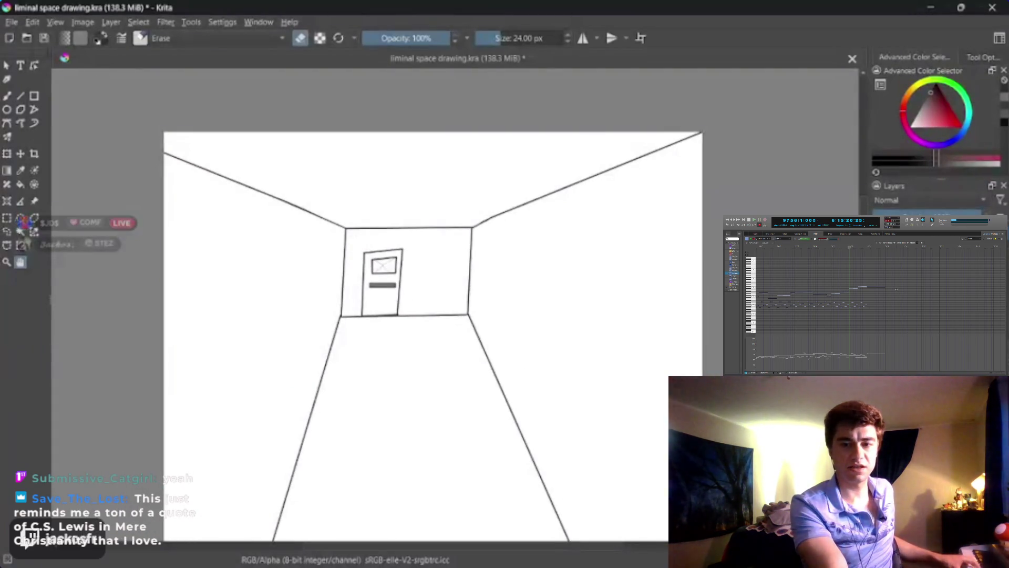
{"action": "left_click_drag", "start_coordinate": [458, 328], "coordinate": [436, 358]}
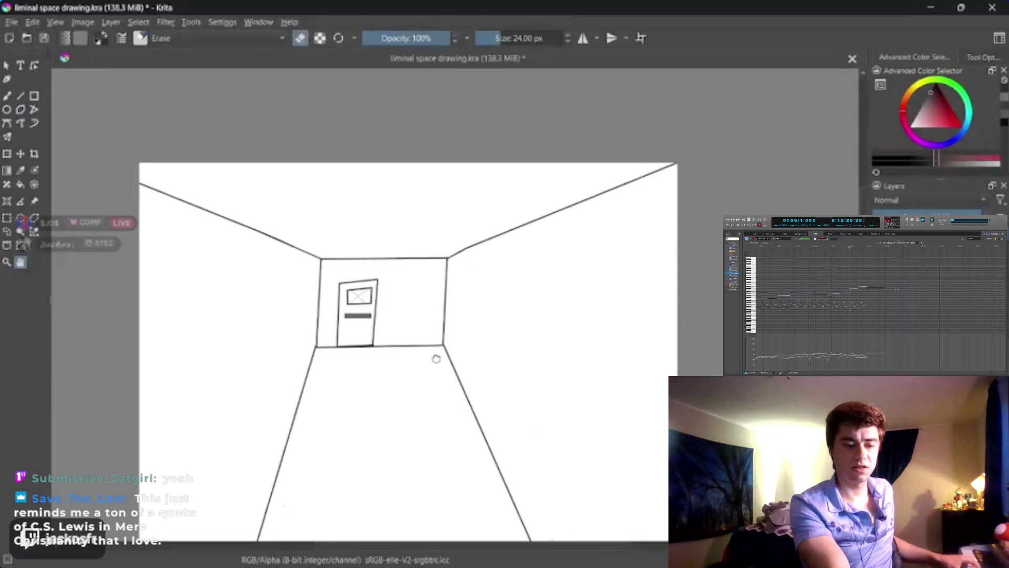
{"action": "scroll", "coordinate": [437, 358], "scroll_direction": "up", "scroll_amount": 1}
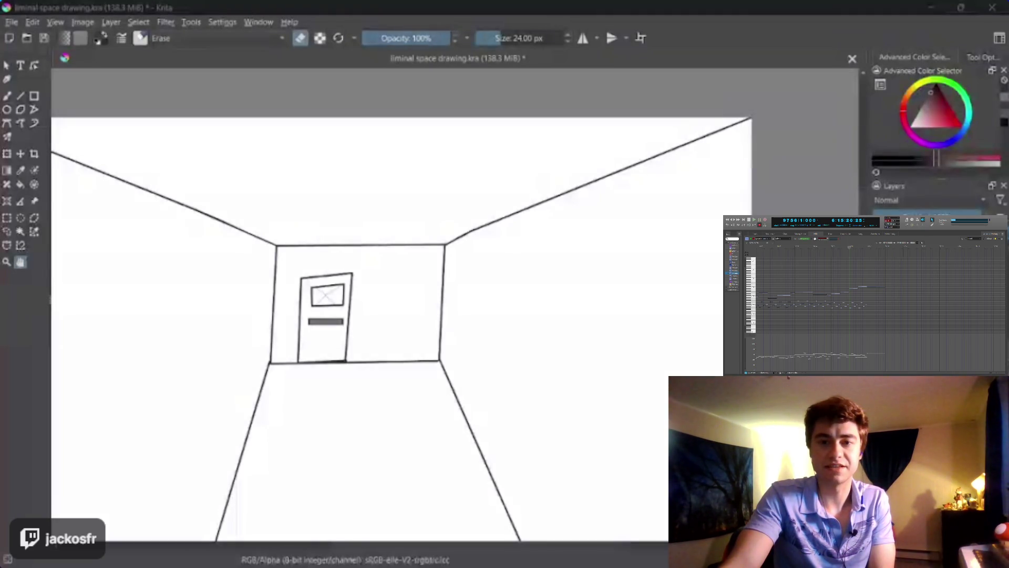
Step: Zoom and pan the view to reposition the hallway drawing
{"action": "scroll", "coordinate": [576, 356], "scroll_direction": "up", "scroll_amount": 5}
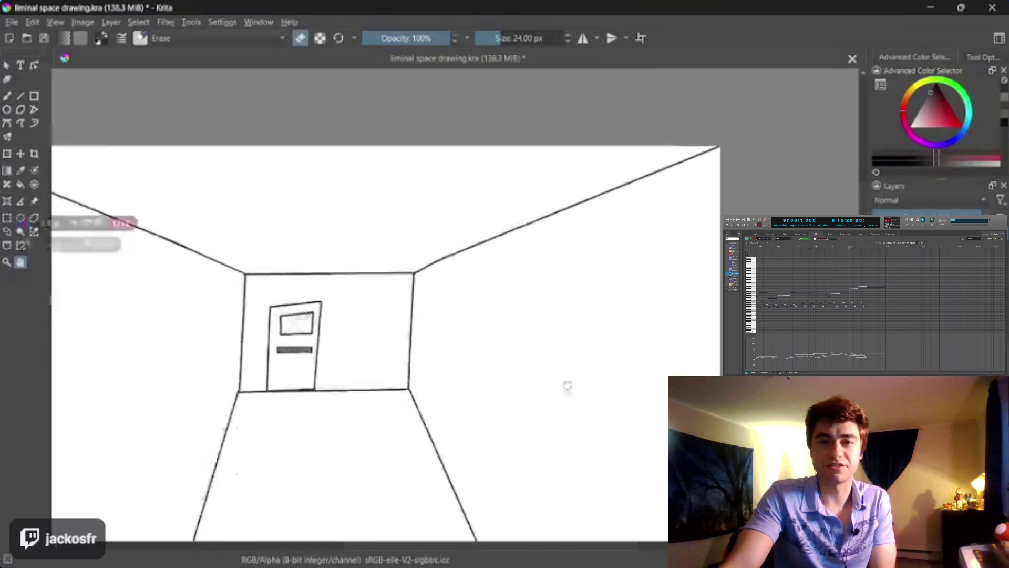
{"action": "scroll", "coordinate": [573, 379], "scroll_direction": "down", "scroll_amount": 2}
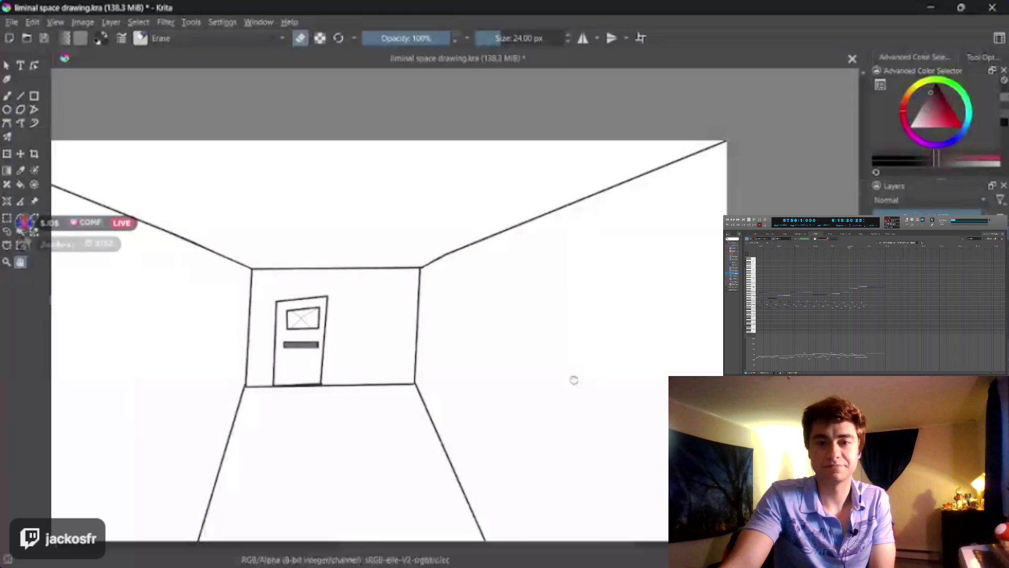
{"action": "left_click_drag", "start_coordinate": [572, 377], "coordinate": [515, 412]}
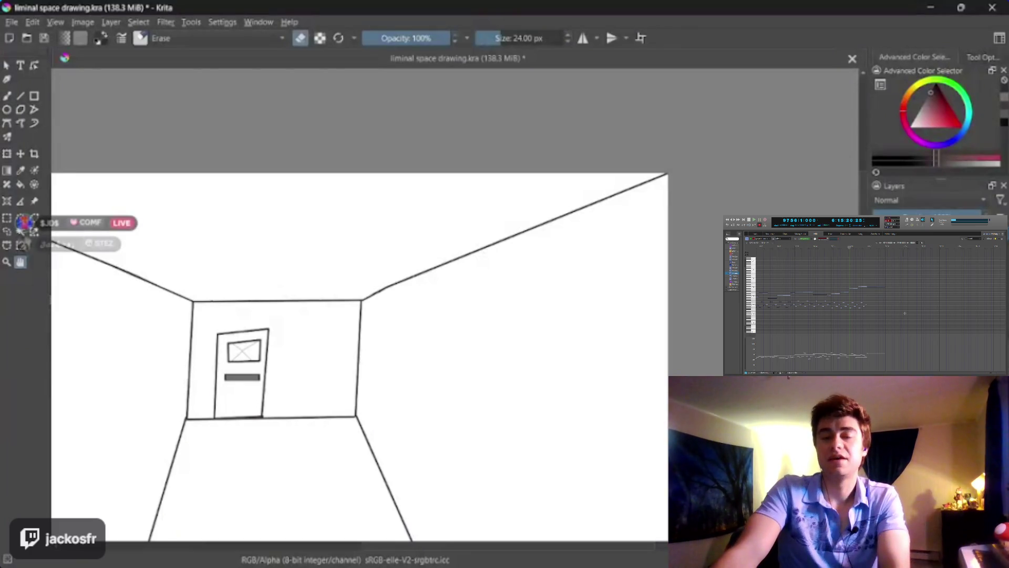
Step: Pan and zoom around the back-wall corner, ending zoomed in on the room drawing
{"action": "scroll", "coordinate": [248, 236], "scroll_direction": "up", "scroll_amount": 3}
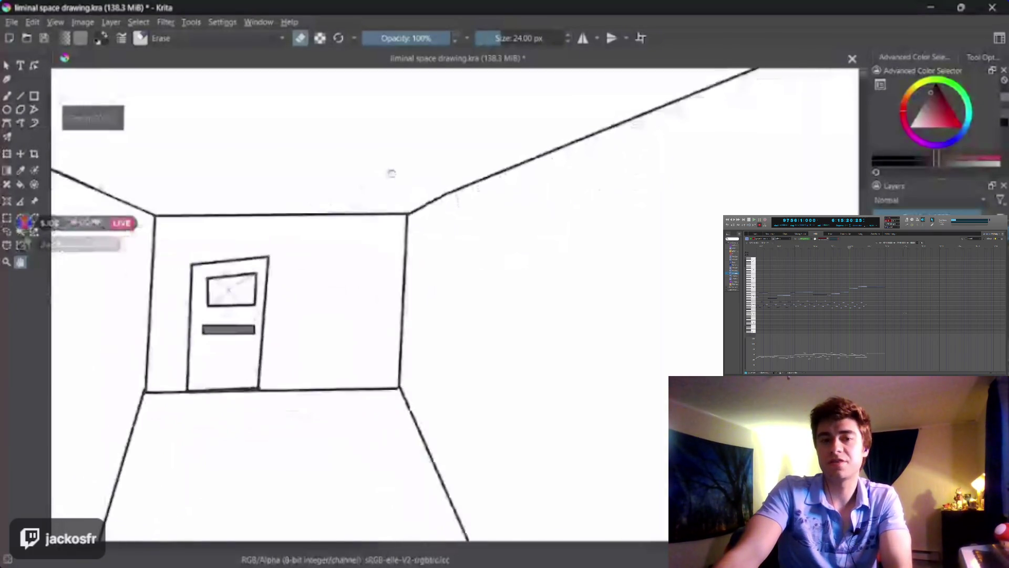
{"action": "scroll", "coordinate": [457, 246], "scroll_direction": "down", "scroll_amount": 2}
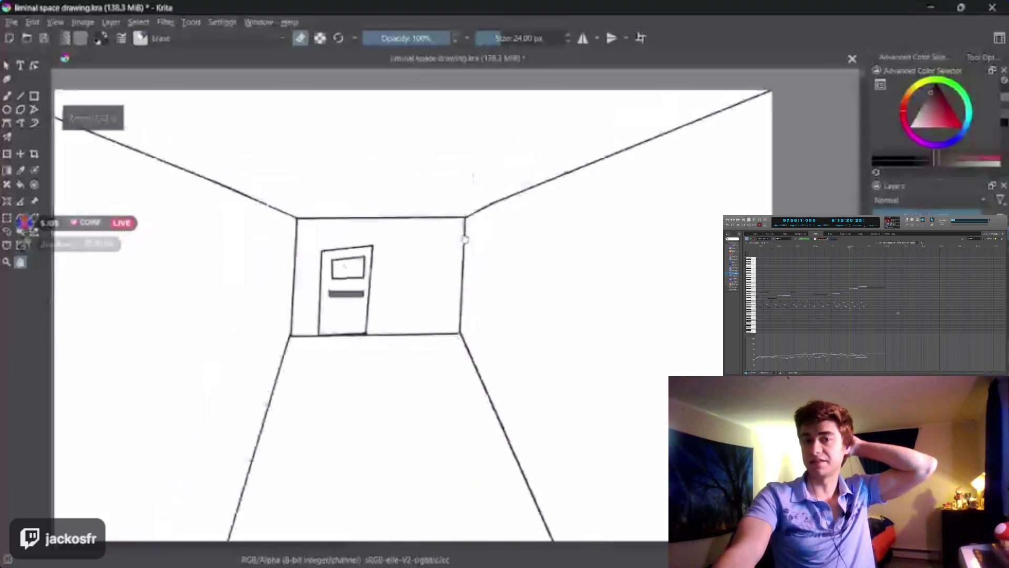
{"action": "left_click_drag", "start_coordinate": [457, 246], "coordinate": [455, 246]}
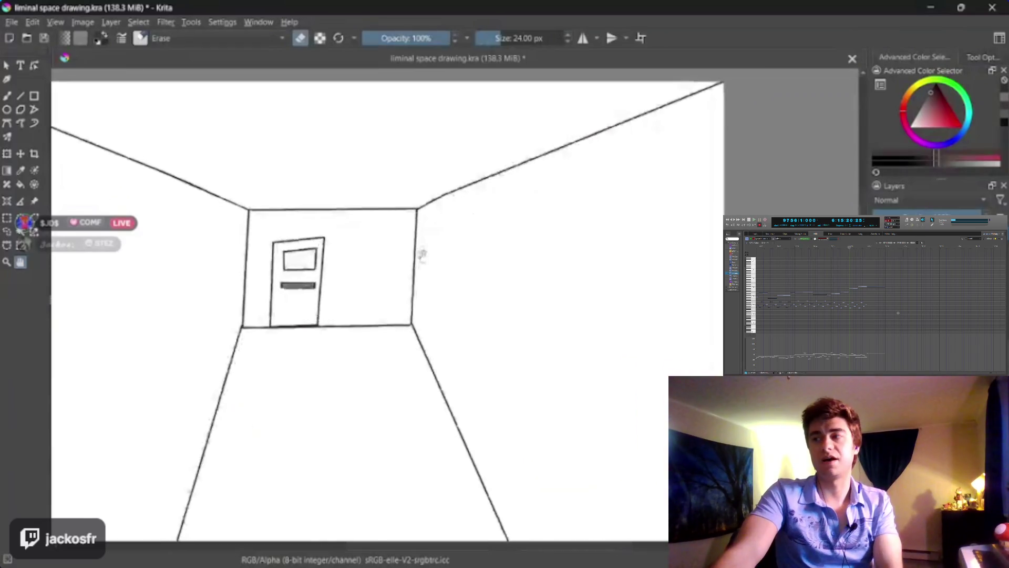
{"action": "scroll", "coordinate": [417, 266], "scroll_direction": "up", "scroll_amount": 2}
{"action": "left_click_drag", "start_coordinate": [417, 266], "coordinate": [419, 267]}
{"action": "scroll", "coordinate": [419, 267], "scroll_direction": "down", "scroll_amount": 1}
{"action": "scroll", "coordinate": [418, 267], "scroll_direction": "down", "scroll_amount": 5}
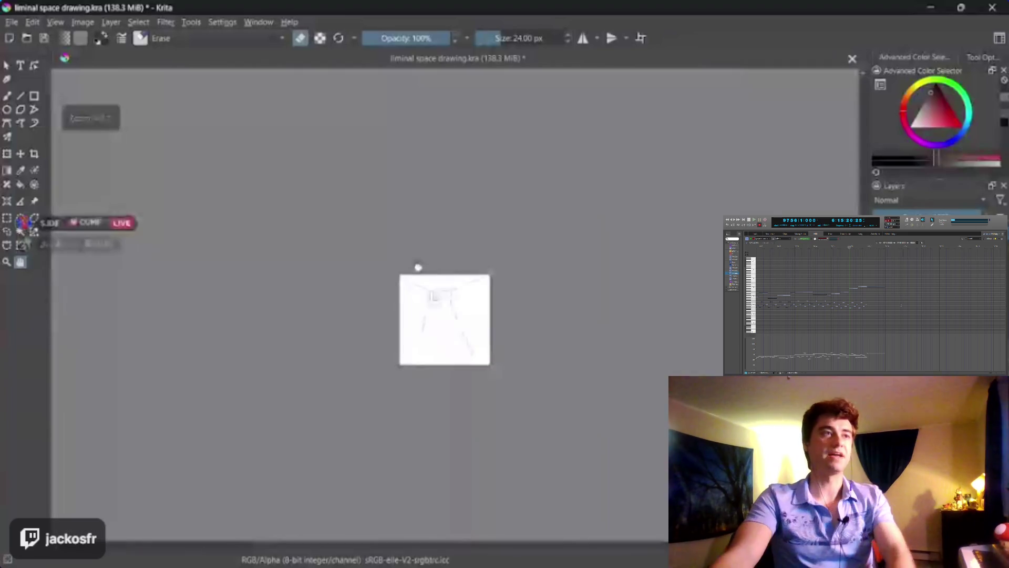
{"action": "scroll", "coordinate": [418, 267], "scroll_direction": "up", "scroll_amount": 4}
{"action": "scroll", "coordinate": [419, 269], "scroll_direction": "down", "scroll_amount": 4}
{"action": "scroll", "coordinate": [419, 269], "scroll_direction": "up", "scroll_amount": 1}
{"action": "scroll", "coordinate": [419, 269], "scroll_direction": "up", "scroll_amount": 1}
{"action": "scroll", "coordinate": [418, 268], "scroll_direction": "down", "scroll_amount": 1}
{"action": "scroll", "coordinate": [418, 274], "scroll_direction": "up", "scroll_amount": 2}
{"action": "scroll", "coordinate": [426, 270], "scroll_direction": "up", "scroll_amount": 1}
{"action": "scroll", "coordinate": [432, 263], "scroll_direction": "up", "scroll_amount": 1}
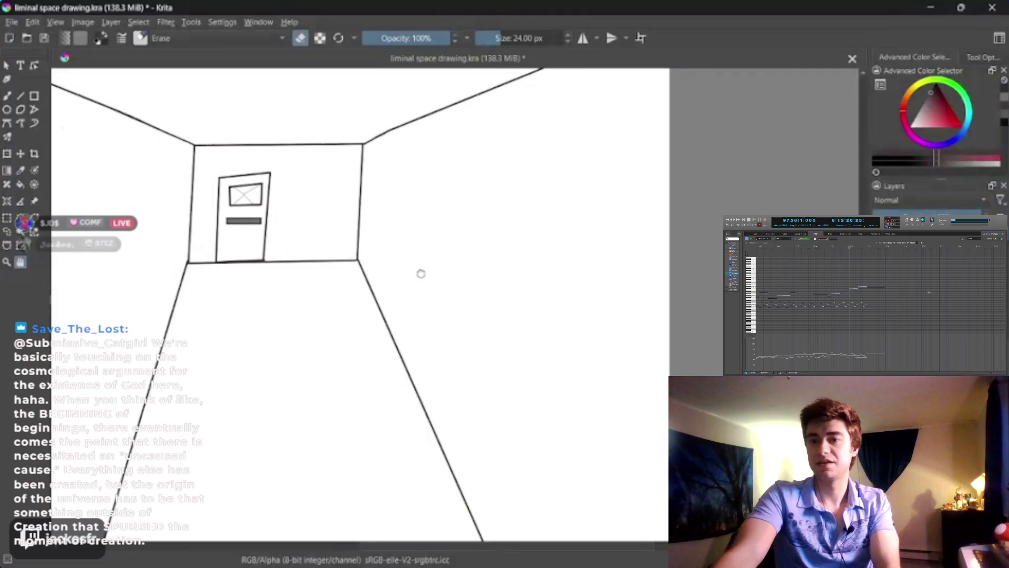
{"action": "left_click_drag", "start_coordinate": [420, 274], "coordinate": [423, 270]}
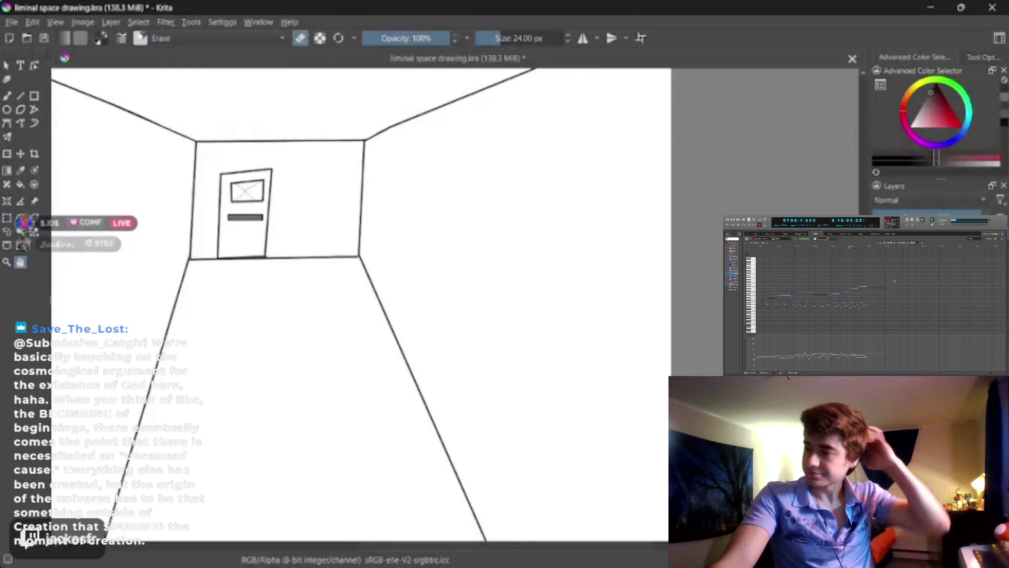
{"action": "key", "text": "plus"}
{"action": "key", "text": "minus"}
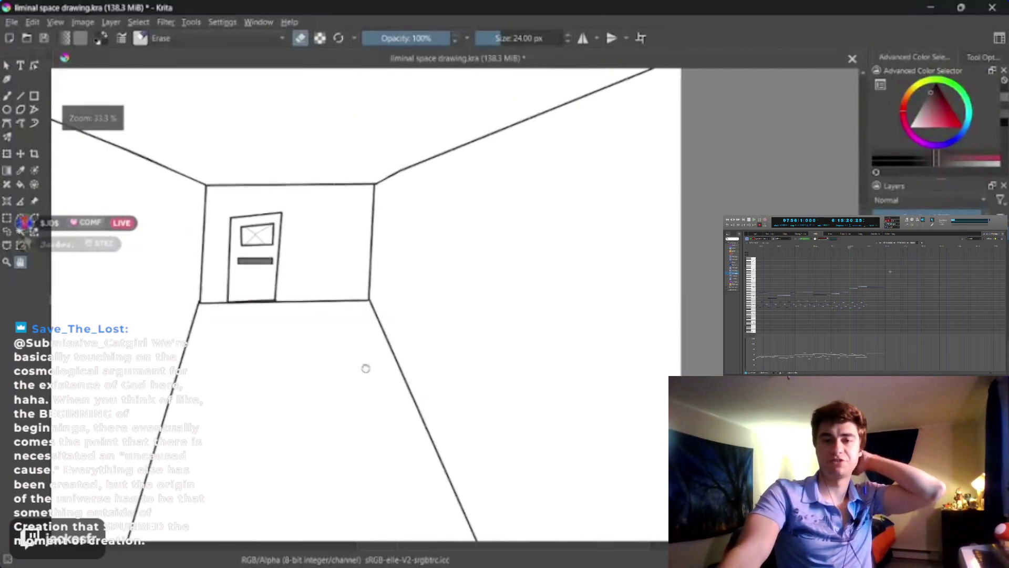
{"action": "left_click_drag", "start_coordinate": [364, 408], "coordinate": [368, 366]}
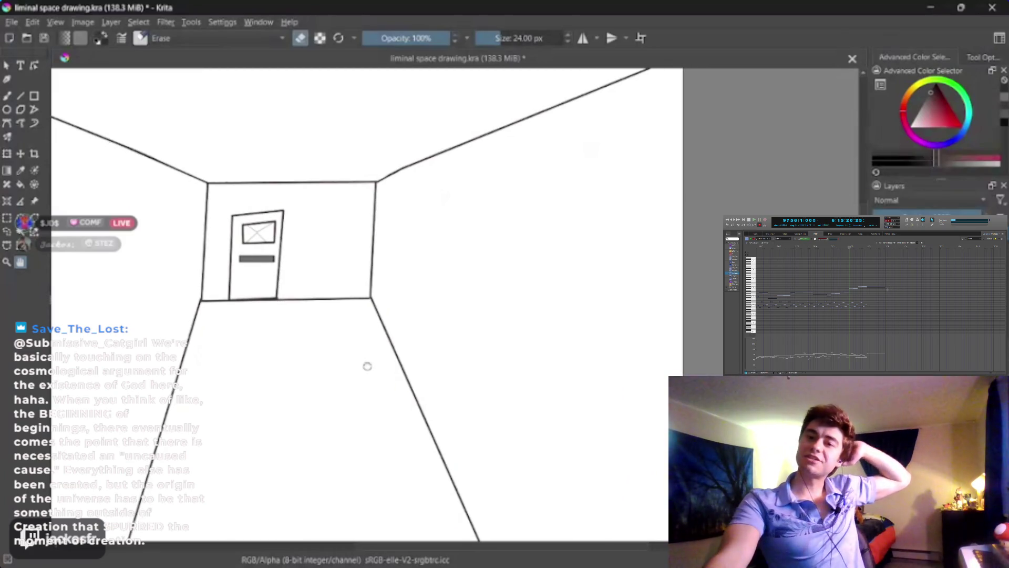
{"action": "left_click_drag", "start_coordinate": [367, 365], "coordinate": [365, 363]}
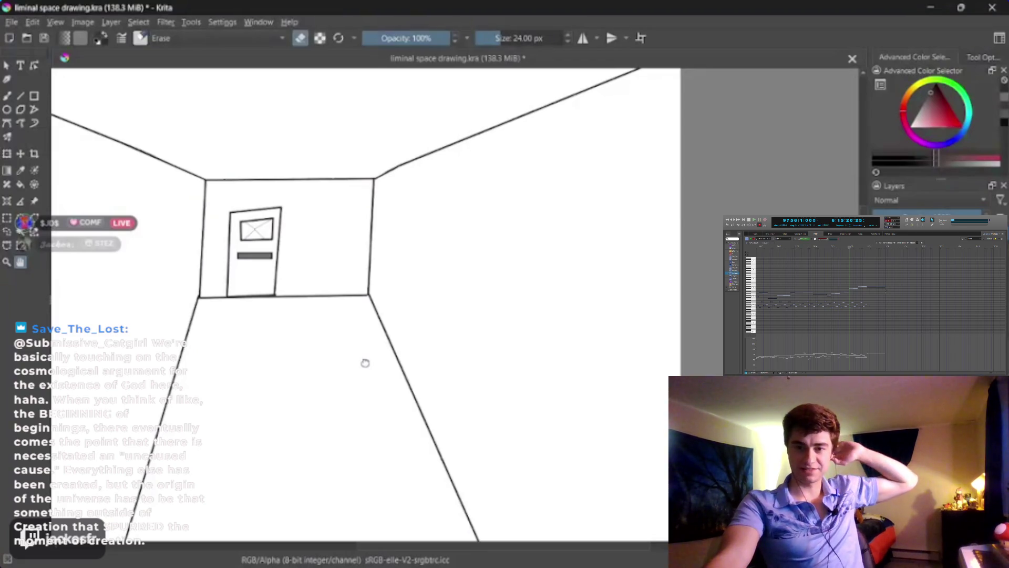
{"action": "left_click_drag", "start_coordinate": [365, 362], "coordinate": [364, 362]}
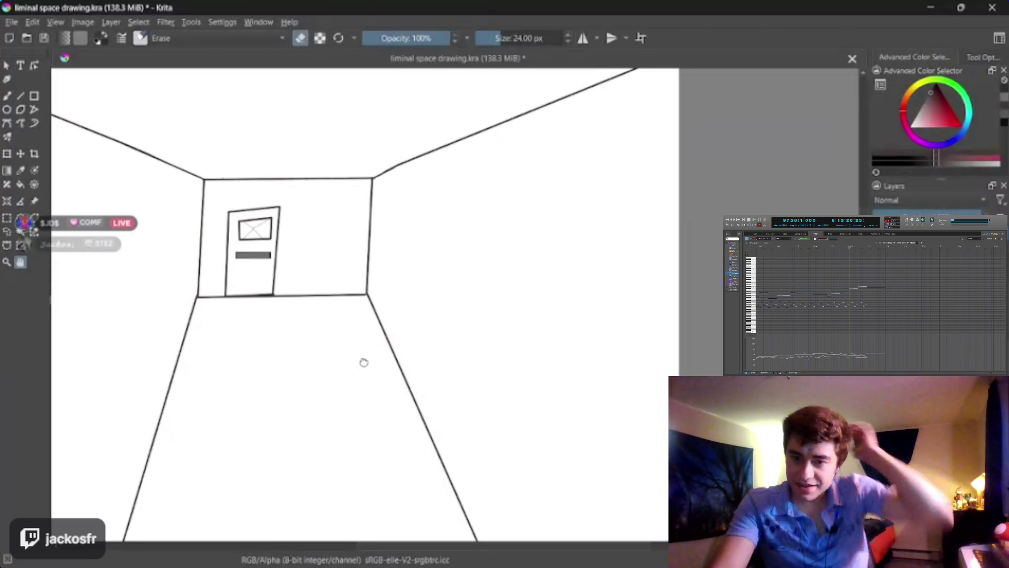
{"action": "left_click_drag", "start_coordinate": [364, 362], "coordinate": [361, 364]}
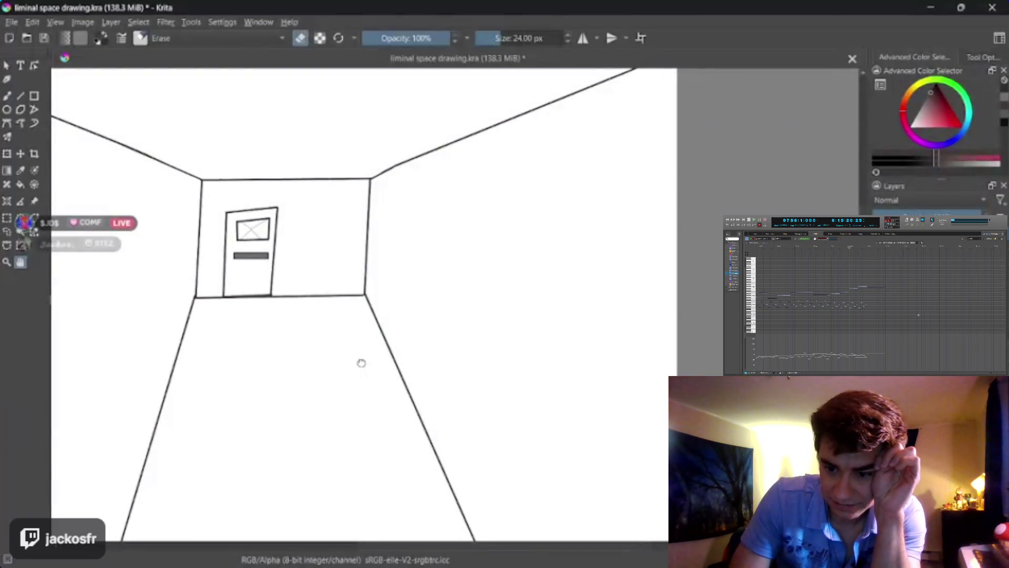
{"action": "mouse_move", "coordinate": [361, 363]}
{"action": "left_mouse_down"}
{"action": "mouse_move", "coordinate": [326, 368]}
{"action": "mouse_move", "coordinate": [349, 372]}
{"action": "mouse_move", "coordinate": [399, 354]}
{"action": "left_mouse_up"}
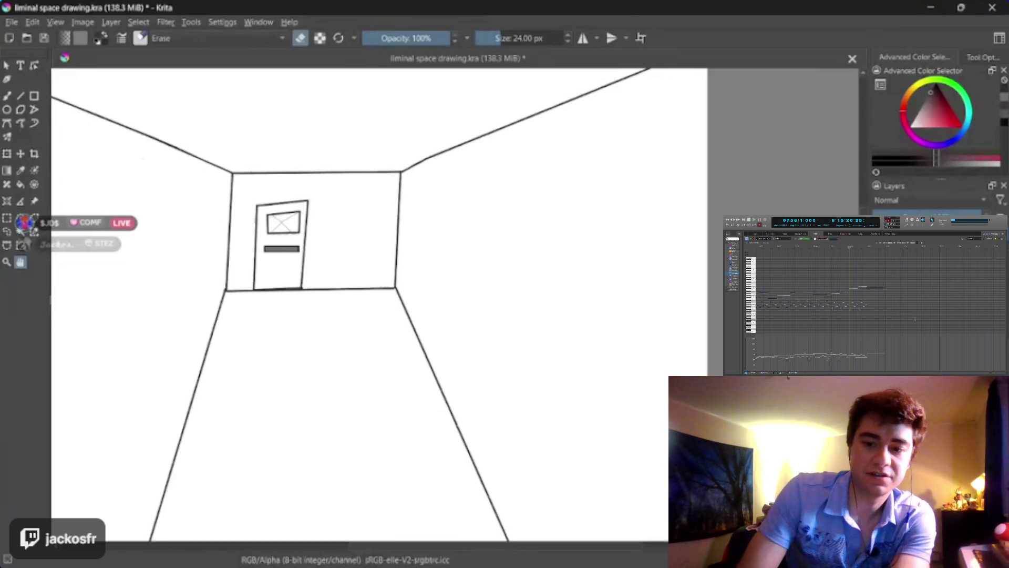
{"action": "scroll", "coordinate": [485, 285], "scroll_direction": "up", "scroll_amount": 1}
{"action": "scroll", "coordinate": [500, 300], "scroll_direction": "up", "scroll_amount": 1}
{"action": "scroll", "coordinate": [417, 251], "scroll_direction": "up", "scroll_amount": 1}
{"action": "scroll", "coordinate": [479, 310], "scroll_direction": "up", "scroll_amount": 1}
{"action": "scroll", "coordinate": [480, 310], "scroll_direction": "down", "scroll_amount": 1}
{"action": "scroll", "coordinate": [479, 310], "scroll_direction": "up", "scroll_amount": 1}
{"action": "scroll", "coordinate": [479, 310], "scroll_direction": "up", "scroll_amount": 1}
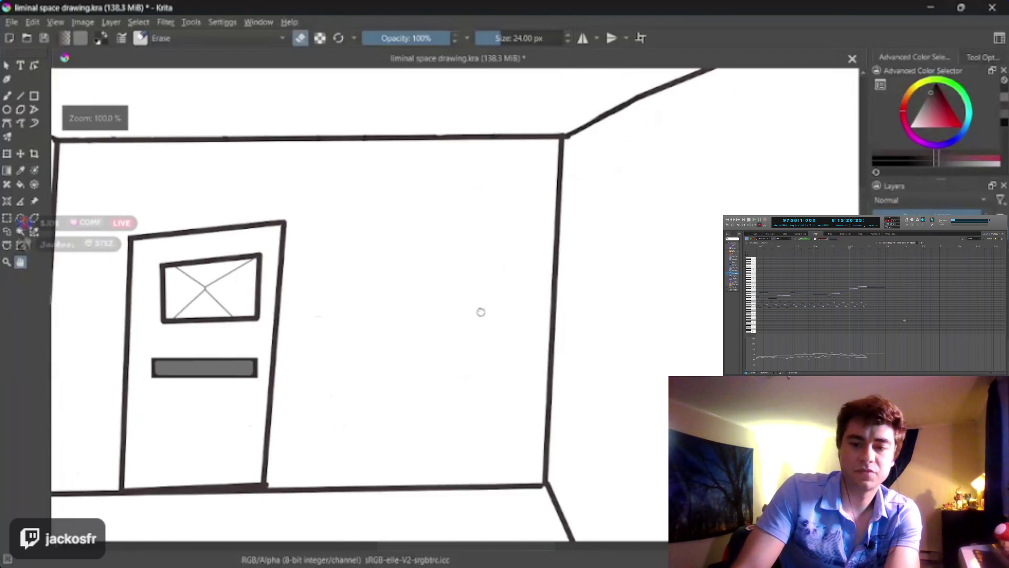
{"action": "scroll", "coordinate": [480, 311], "scroll_direction": "down", "scroll_amount": 1}
{"action": "scroll", "coordinate": [480, 310], "scroll_direction": "up", "scroll_amount": 1}
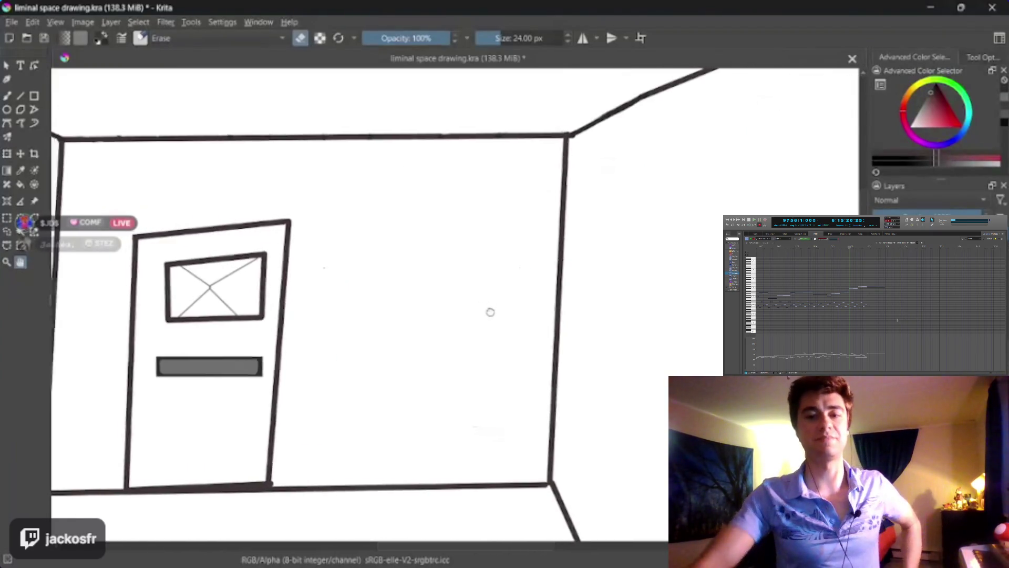
{"action": "scroll", "coordinate": [494, 321], "scroll_direction": "up", "scroll_amount": 1}
{"action": "scroll", "coordinate": [473, 326], "scroll_direction": "up", "scroll_amount": 1}
{"action": "scroll", "coordinate": [447, 310], "scroll_direction": "up", "scroll_amount": 1}
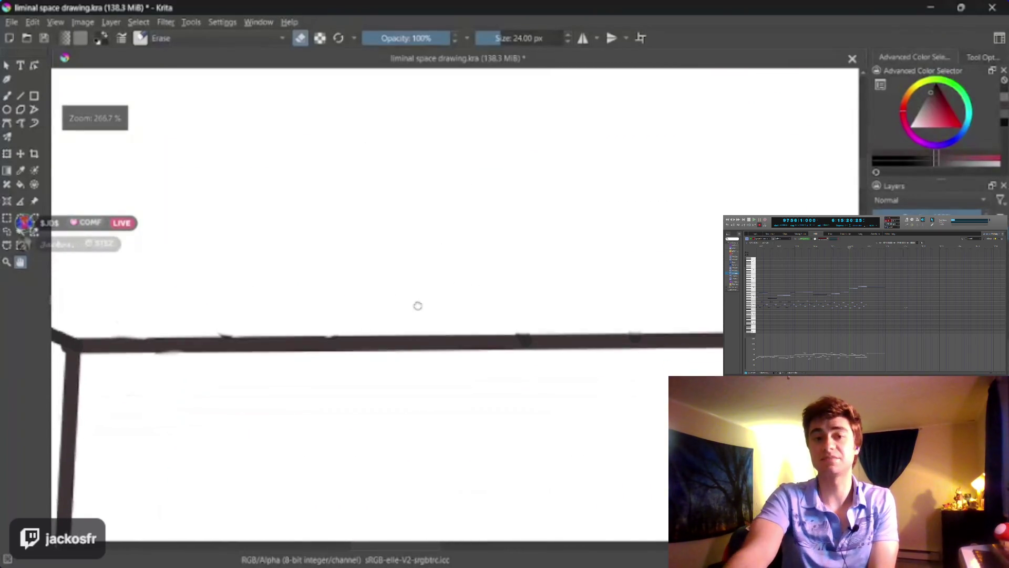
{"action": "scroll", "coordinate": [473, 263], "scroll_direction": "up", "scroll_amount": 1}
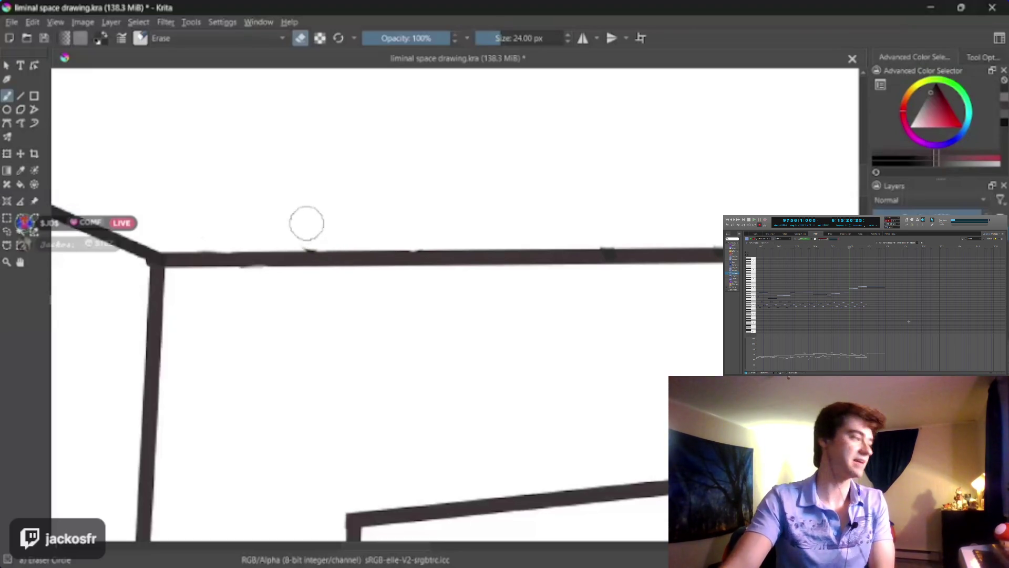
{"action": "scroll", "coordinate": [306, 223], "scroll_direction": "up", "scroll_amount": 2}
{"action": "scroll", "coordinate": [324, 113], "scroll_direction": "up", "scroll_amount": 1}
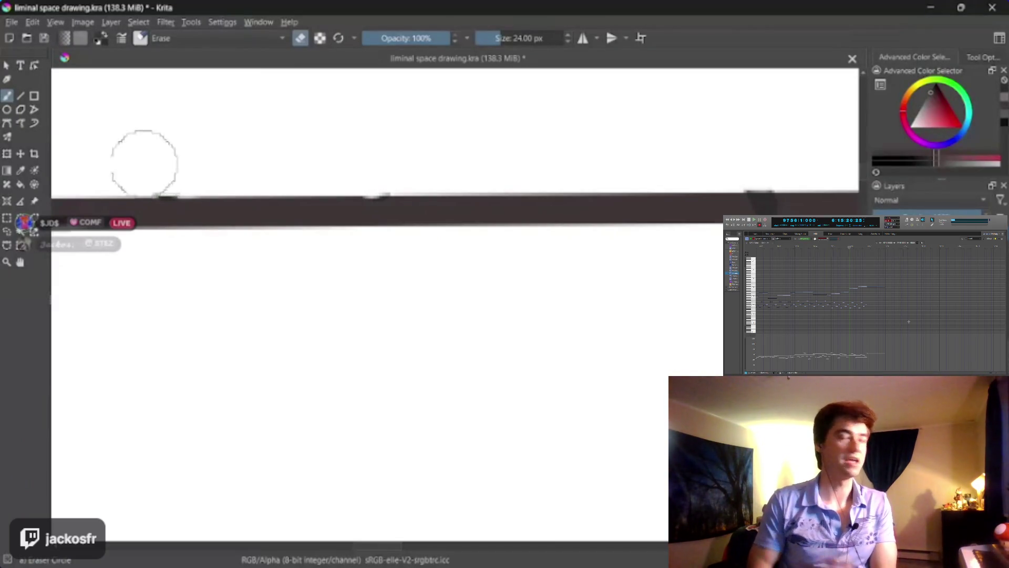
{"action": "scroll", "coordinate": [248, 279], "scroll_direction": "down", "scroll_amount": 3}
{"action": "scroll", "coordinate": [315, 237], "scroll_direction": "down", "scroll_amount": 2}
{"action": "scroll", "coordinate": [366, 193], "scroll_direction": "down", "scroll_amount": 1}
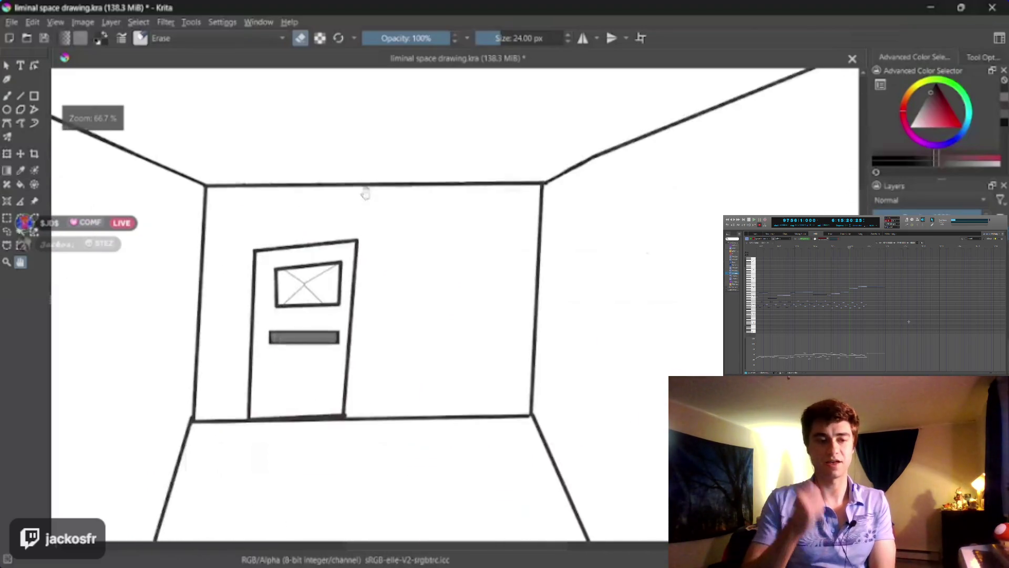
{"action": "scroll", "coordinate": [379, 221], "scroll_direction": "down", "scroll_amount": 3}
{"action": "scroll", "coordinate": [378, 221], "scroll_direction": "right", "scroll_amount": 3}
{"action": "scroll", "coordinate": [468, 271], "scroll_direction": "down", "scroll_amount": 1}
{"action": "scroll", "coordinate": [463, 252], "scroll_direction": "down", "scroll_amount": 2}
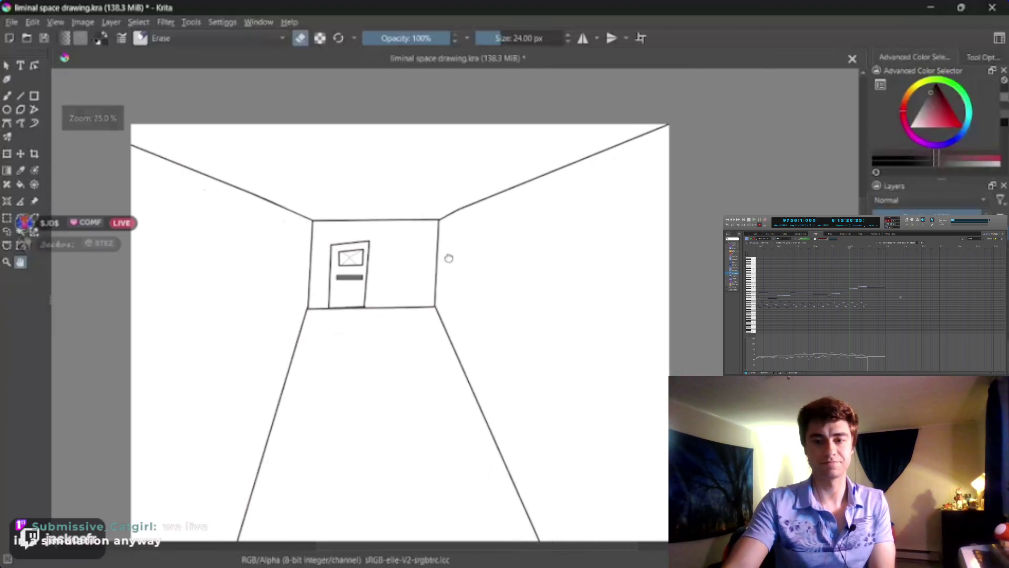
{"action": "scroll", "coordinate": [448, 258], "scroll_direction": "up", "scroll_amount": 1}
{"action": "scroll", "coordinate": [448, 258], "scroll_direction": "down", "scroll_amount": 1}
{"action": "scroll", "coordinate": [449, 258], "scroll_direction": "up", "scroll_amount": 1}
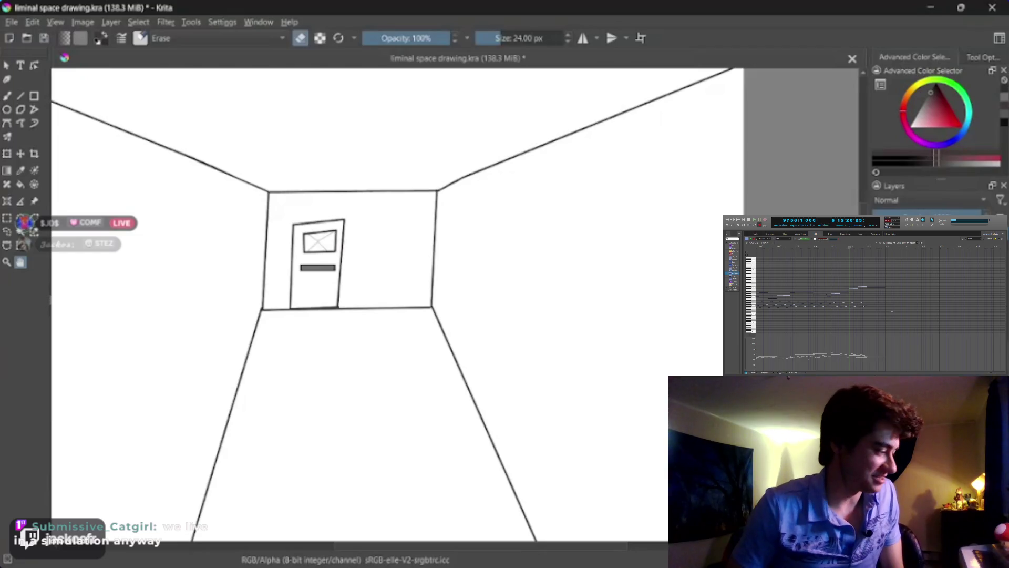
{"action": "scroll", "coordinate": [405, 272], "scroll_direction": "up", "scroll_amount": 1}
{"action": "scroll", "coordinate": [405, 273], "scroll_direction": "up", "scroll_amount": 2}
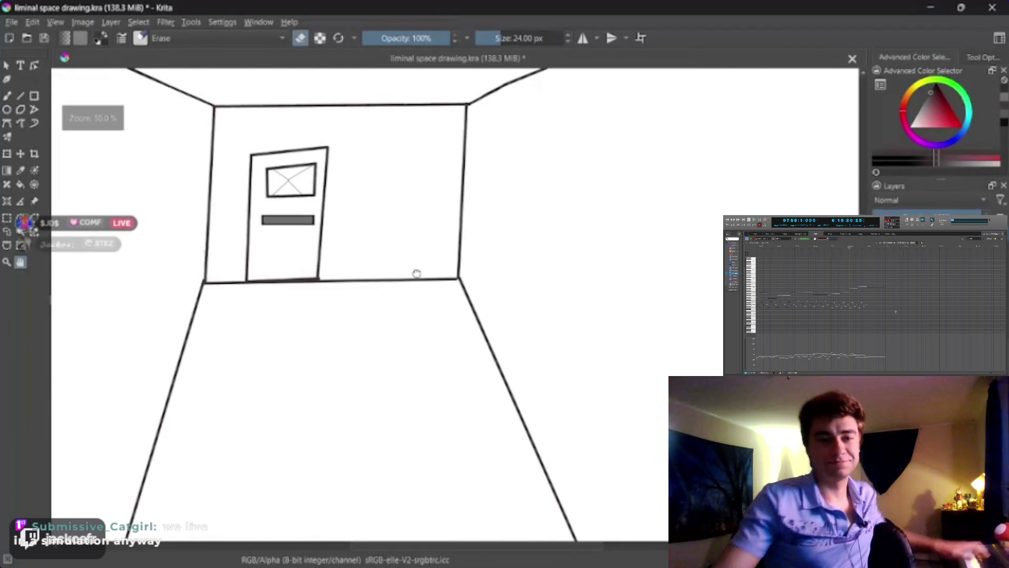
{"action": "left_click_drag", "start_coordinate": [400, 276], "coordinate": [444, 278]}
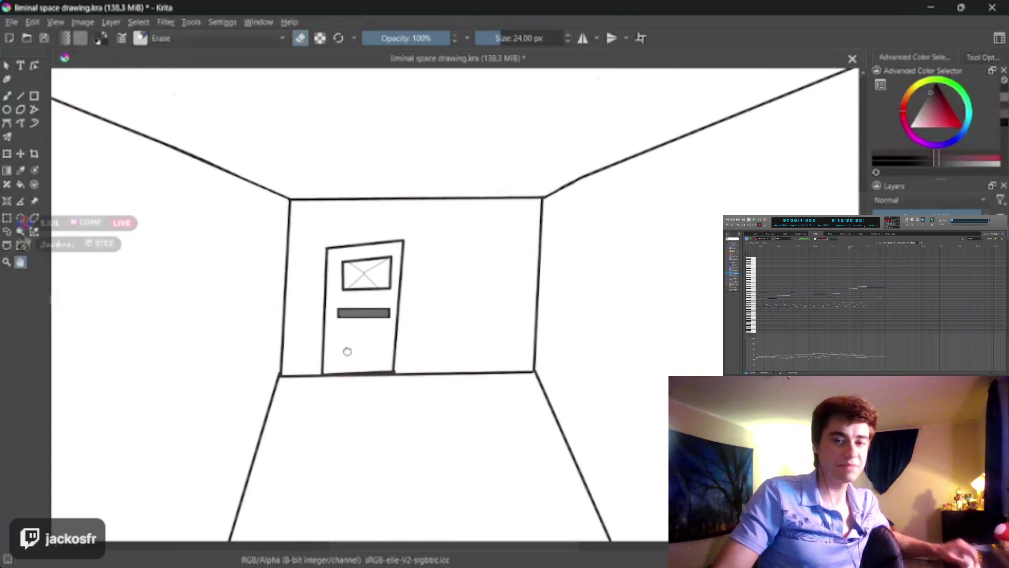
{"action": "scroll", "coordinate": [342, 352], "scroll_direction": "up", "scroll_amount": 2}
Step: Zoom in on the door-corner junction and set the freehand eraser to 6 px
{"action": "scroll", "coordinate": [445, 359], "scroll_direction": "up", "scroll_amount": 1}
{"action": "scroll", "coordinate": [444, 359], "scroll_direction": "up", "scroll_amount": 1}
{"action": "scroll", "coordinate": [432, 327], "scroll_direction": "up", "scroll_amount": 1}
{"action": "scroll", "coordinate": [480, 300], "scroll_direction": "up", "scroll_amount": 1}
{"action": "scroll", "coordinate": [451, 334], "scroll_direction": "up", "scroll_amount": 1}
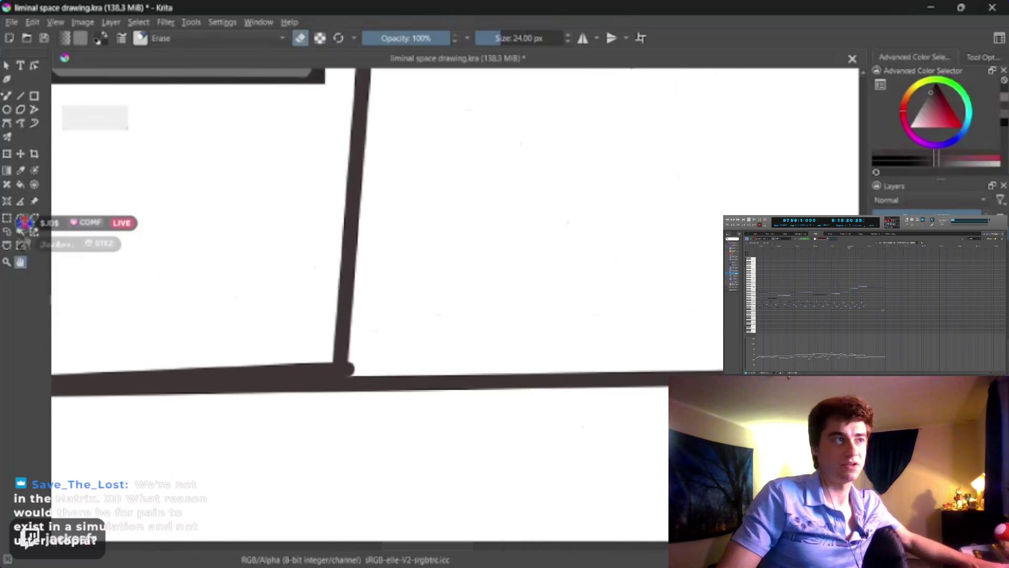
{"action": "key", "text": "b"}
{"action": "key", "text": "bracketleft"}
{"action": "key", "text": "bracketleft"}
{"action": "key", "text": "bracketleft"}
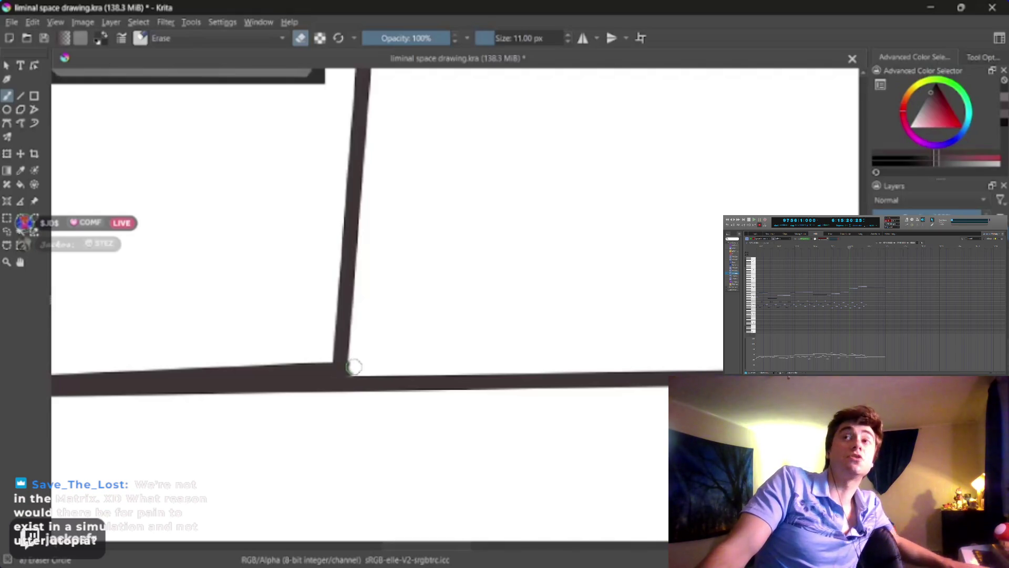
{"action": "key", "text": "bracketleft"}
{"action": "key", "text": "bracketleft"}
{"action": "key", "text": "bracketleft"}
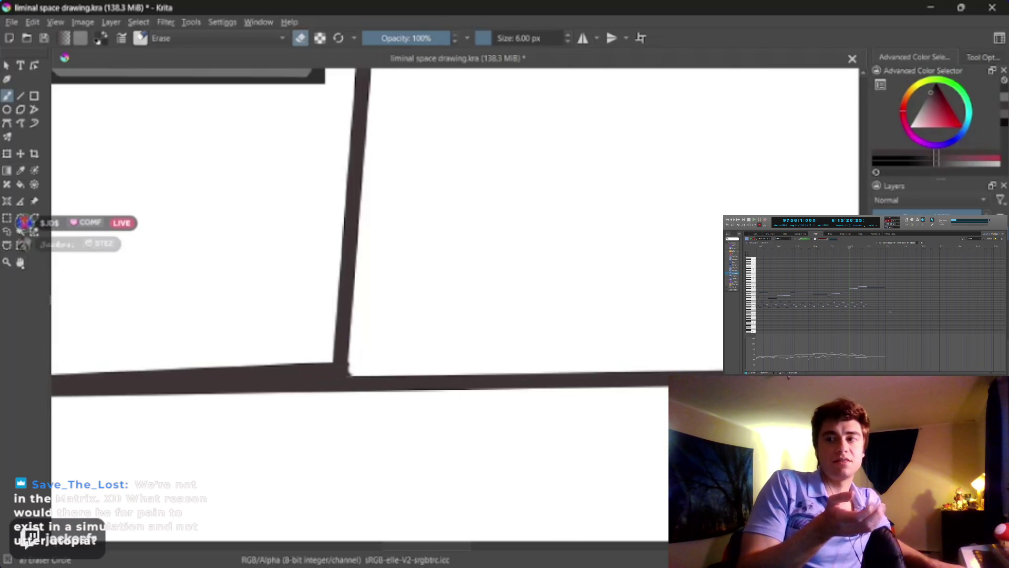
{"action": "scroll", "coordinate": [264, 295], "scroll_direction": "down", "scroll_amount": 2}
{"action": "scroll", "coordinate": [255, 322], "scroll_direction": "down", "scroll_amount": 3}
{"action": "scroll", "coordinate": [241, 410], "scroll_direction": "down", "scroll_amount": 2}
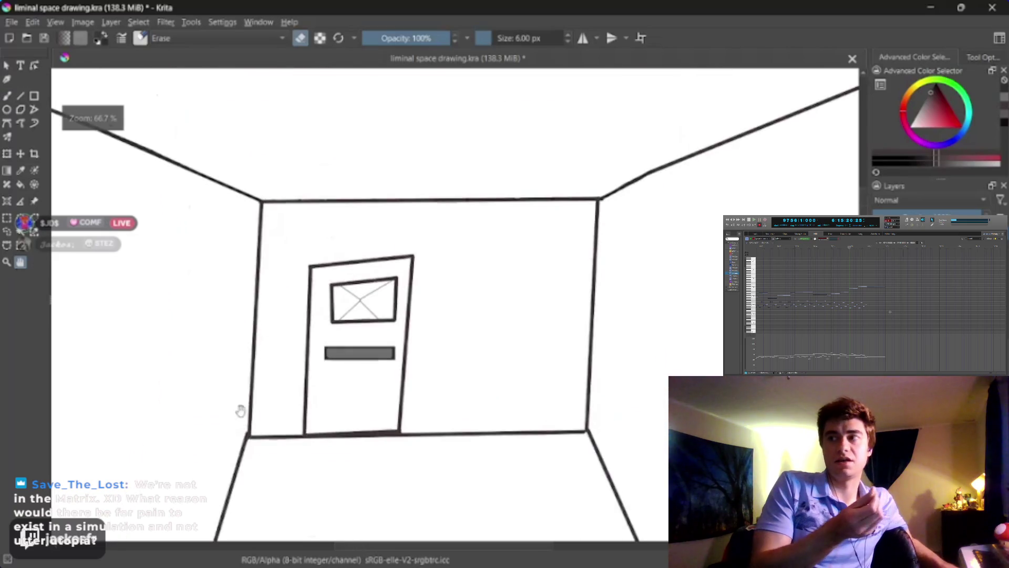
{"action": "scroll", "coordinate": [247, 411], "scroll_direction": "down", "scroll_amount": 1}
{"action": "scroll", "coordinate": [318, 268], "scroll_direction": "down", "scroll_amount": 1}
{"action": "scroll", "coordinate": [299, 240], "scroll_direction": "up", "scroll_amount": 2}
{"action": "scroll", "coordinate": [283, 291], "scroll_direction": "down", "scroll_amount": 2}
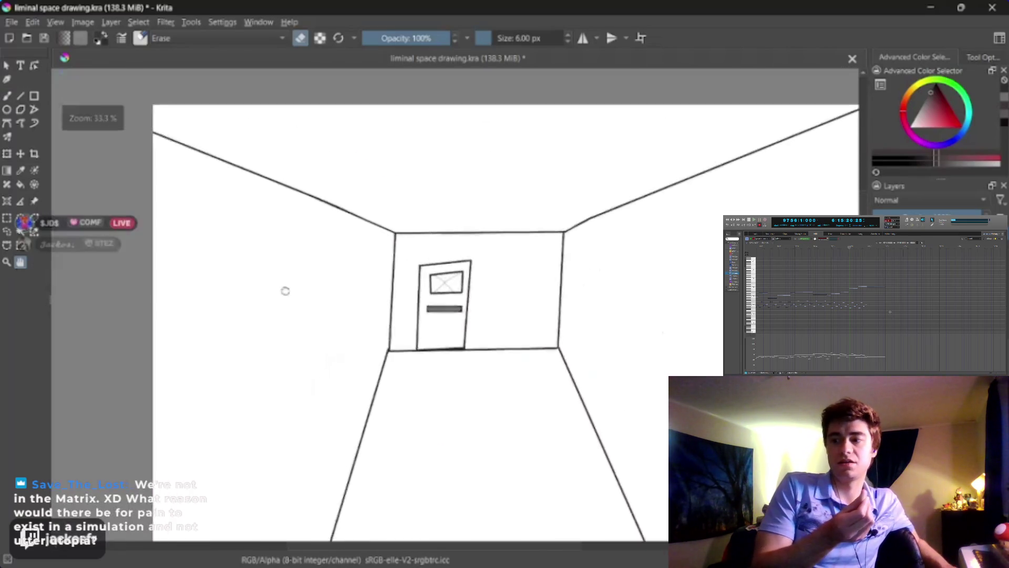
{"action": "scroll", "coordinate": [304, 250], "scroll_direction": "down", "scroll_amount": 1}
{"action": "scroll", "coordinate": [316, 275], "scroll_direction": "down", "scroll_amount": 3}
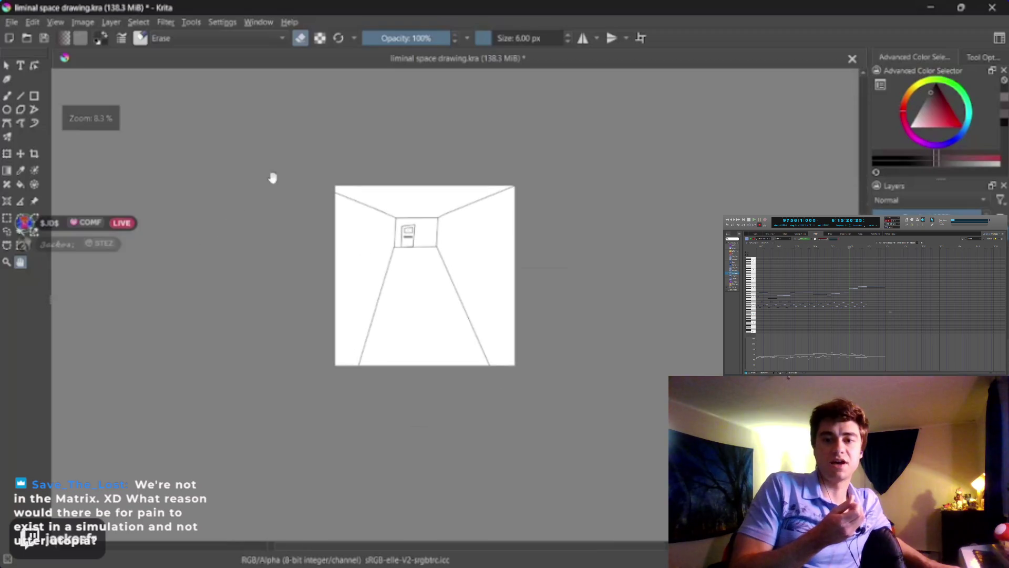
{"action": "scroll", "coordinate": [486, 277], "scroll_direction": "down", "scroll_amount": 3}
{"action": "mouse_move", "coordinate": [455, 295]}
{"action": "left_mouse_down"}
{"action": "mouse_move", "coordinate": [390, 272]}
{"action": "mouse_move", "coordinate": [413, 368]}
{"action": "mouse_move", "coordinate": [398, 322]}
{"action": "mouse_move", "coordinate": [451, 290]}
{"action": "left_mouse_up"}
{"action": "scroll", "coordinate": [413, 368], "scroll_direction": "up", "scroll_amount": 1}
{"action": "scroll", "coordinate": [399, 322], "scroll_direction": "down", "scroll_amount": 1}
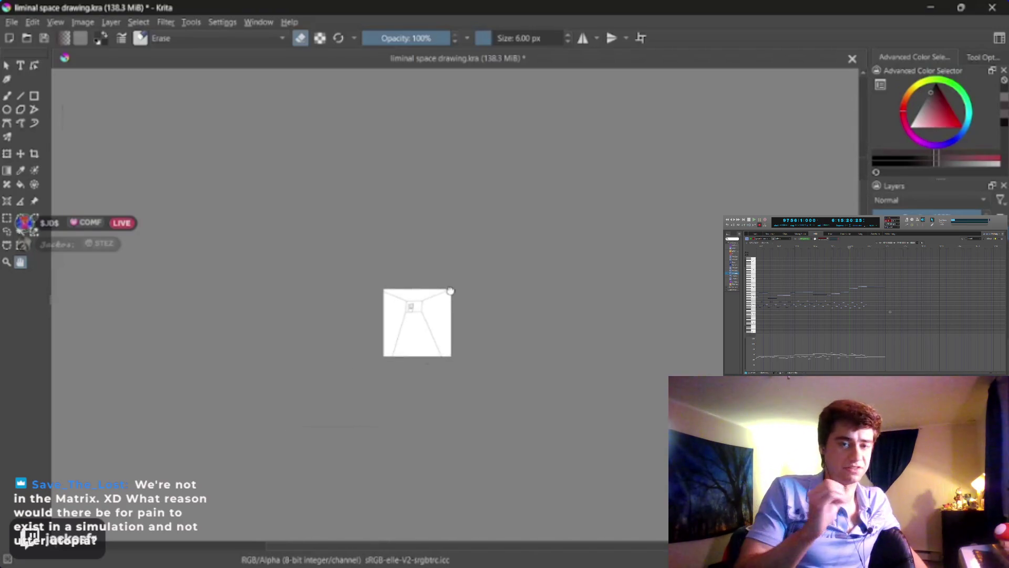
{"action": "scroll", "coordinate": [450, 291], "scroll_direction": "up", "scroll_amount": 1}
{"action": "scroll", "coordinate": [450, 291], "scroll_direction": "down", "scroll_amount": 1}
{"action": "scroll", "coordinate": [450, 292], "scroll_direction": "up", "scroll_amount": 1}
{"action": "scroll", "coordinate": [449, 293], "scroll_direction": "down", "scroll_amount": 1}
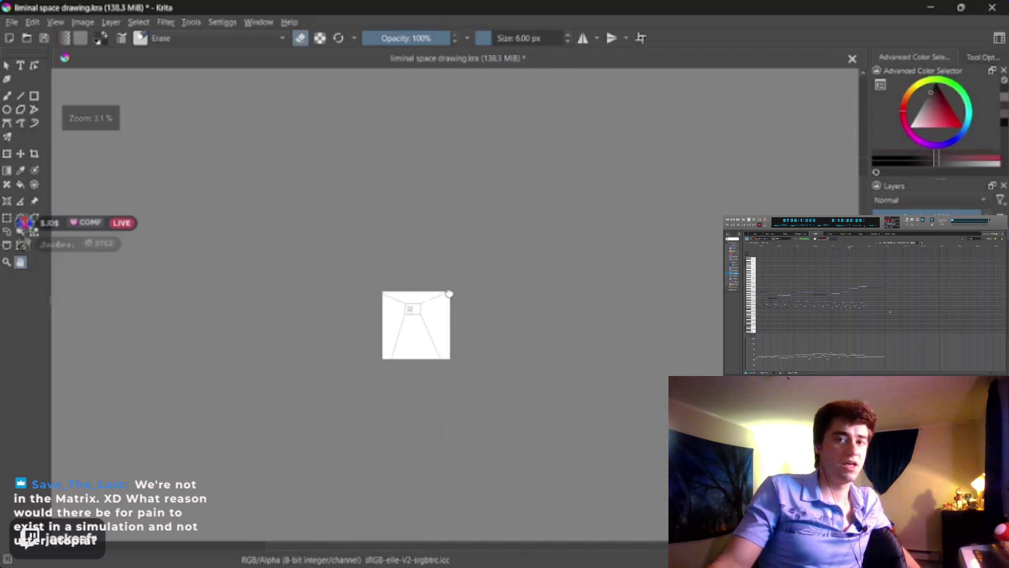
{"action": "scroll", "coordinate": [447, 294], "scroll_direction": "up", "scroll_amount": 1}
{"action": "scroll", "coordinate": [448, 295], "scroll_direction": "down", "scroll_amount": 1}
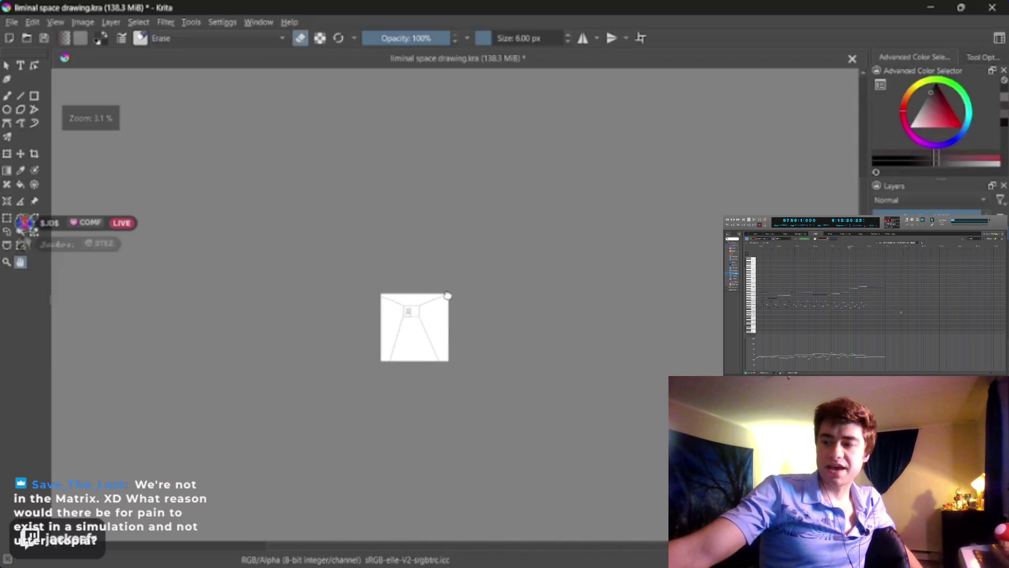
{"action": "scroll", "coordinate": [447, 296], "scroll_direction": "up", "scroll_amount": 1}
{"action": "scroll", "coordinate": [447, 296], "scroll_direction": "down", "scroll_amount": 1}
{"action": "scroll", "coordinate": [447, 297], "scroll_direction": "up", "scroll_amount": 1}
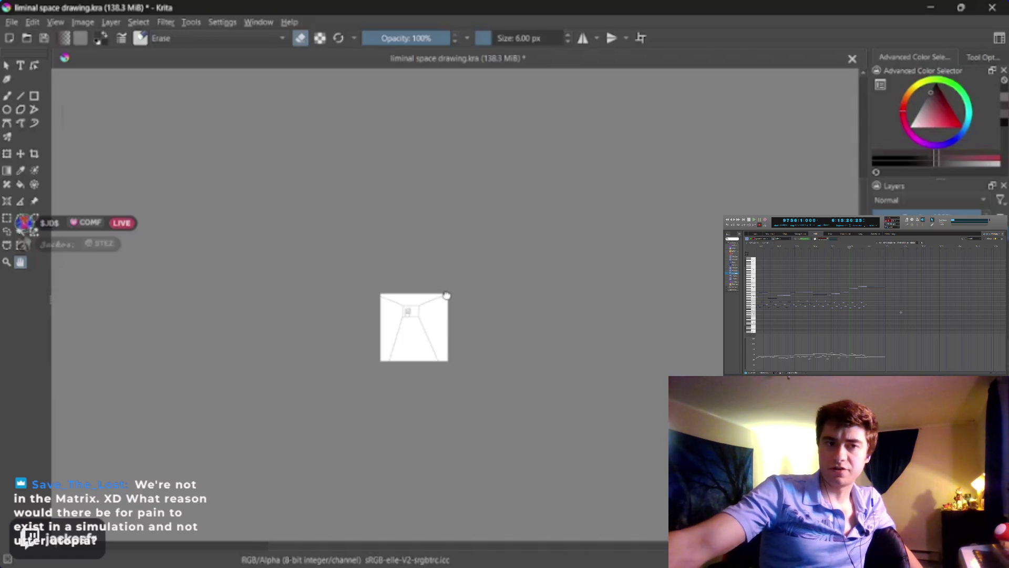
{"action": "scroll", "coordinate": [447, 296], "scroll_direction": "down", "scroll_amount": 1}
{"action": "scroll", "coordinate": [446, 297], "scroll_direction": "up", "scroll_amount": 1}
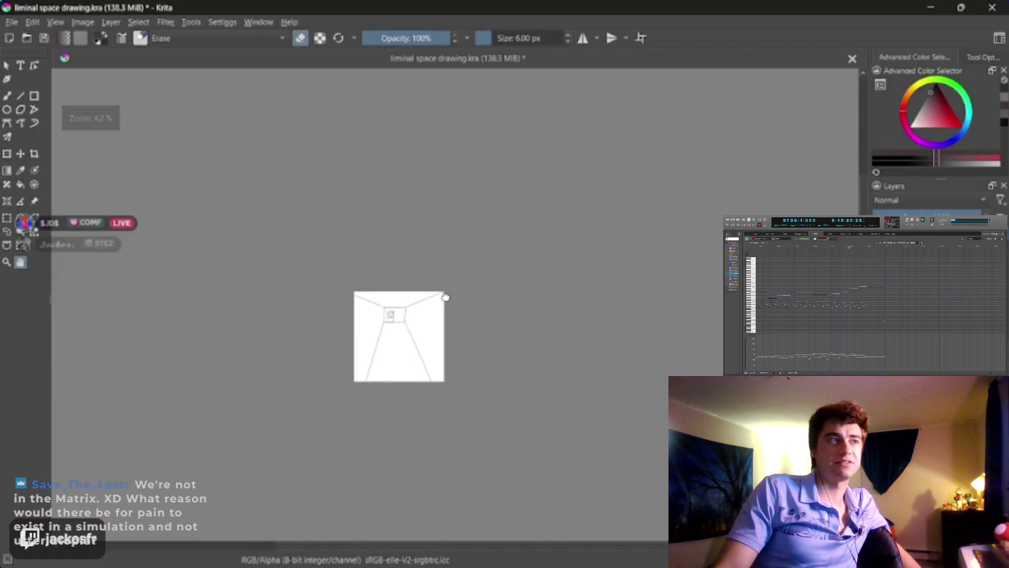
{"action": "scroll", "coordinate": [446, 297], "scroll_direction": "up", "scroll_amount": 1}
{"action": "scroll", "coordinate": [444, 295], "scroll_direction": "up", "scroll_amount": 1}
{"action": "scroll", "coordinate": [443, 295], "scroll_direction": "up", "scroll_amount": 1}
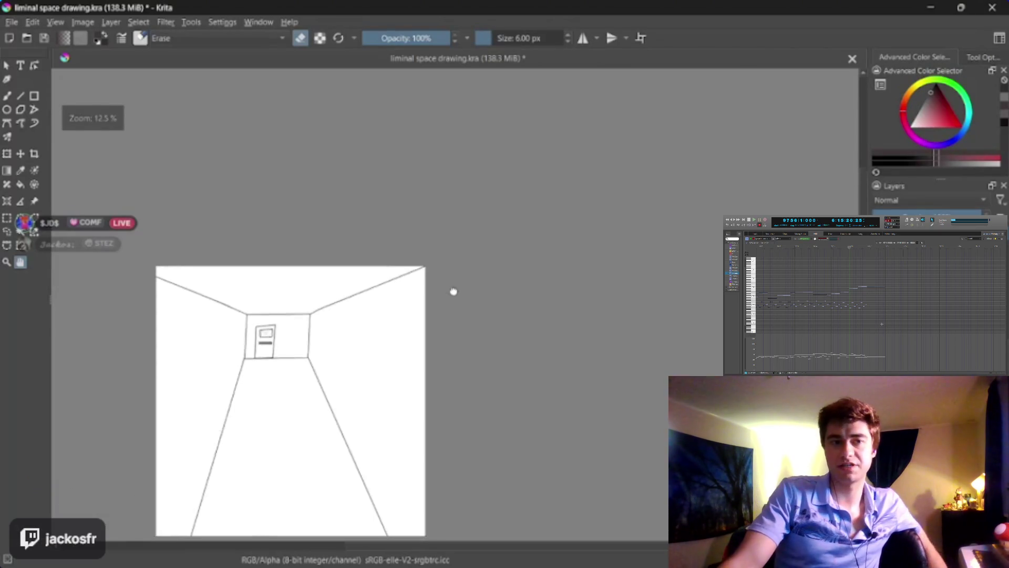
{"action": "scroll", "coordinate": [439, 295], "scroll_direction": "up", "scroll_amount": 3}
{"action": "scroll", "coordinate": [452, 286], "scroll_direction": "up", "scroll_amount": 2}
{"action": "scroll", "coordinate": [436, 289], "scroll_direction": "up", "scroll_amount": 2}
{"action": "scroll", "coordinate": [375, 305], "scroll_direction": "up", "scroll_amount": 2}
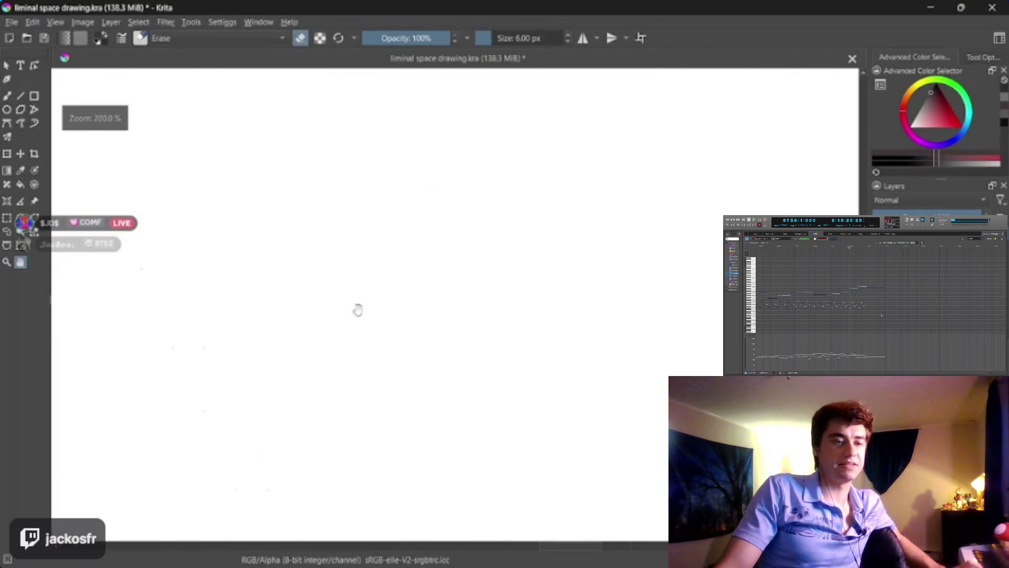
{"action": "left_click_drag", "start_coordinate": [336, 295], "coordinate": [390, 278]}
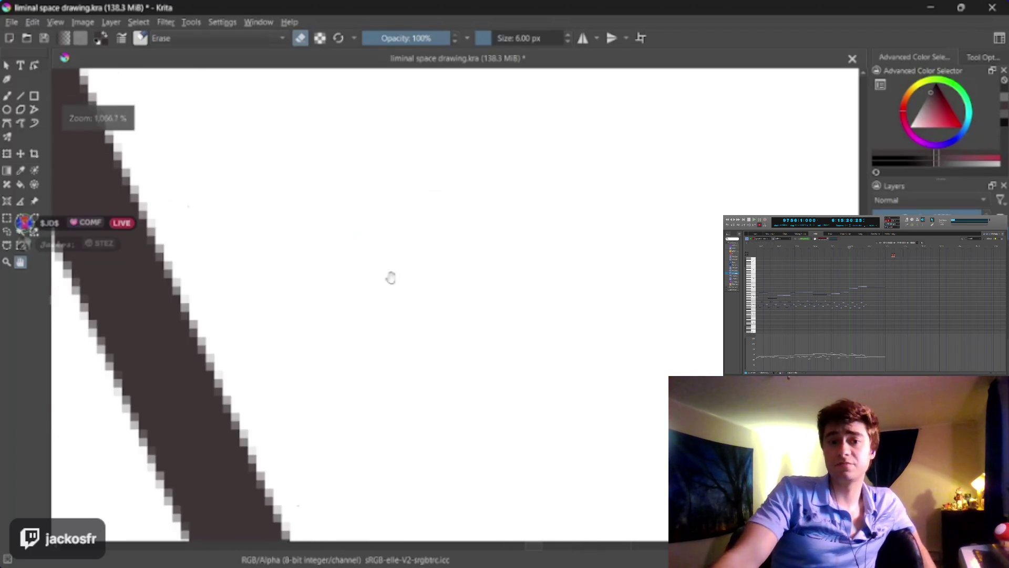
{"action": "scroll", "coordinate": [492, 247], "scroll_direction": "up", "scroll_amount": 2}
{"action": "scroll", "coordinate": [368, 303], "scroll_direction": "up", "scroll_amount": 2}
{"action": "scroll", "coordinate": [379, 300], "scroll_direction": "up", "scroll_amount": 1}
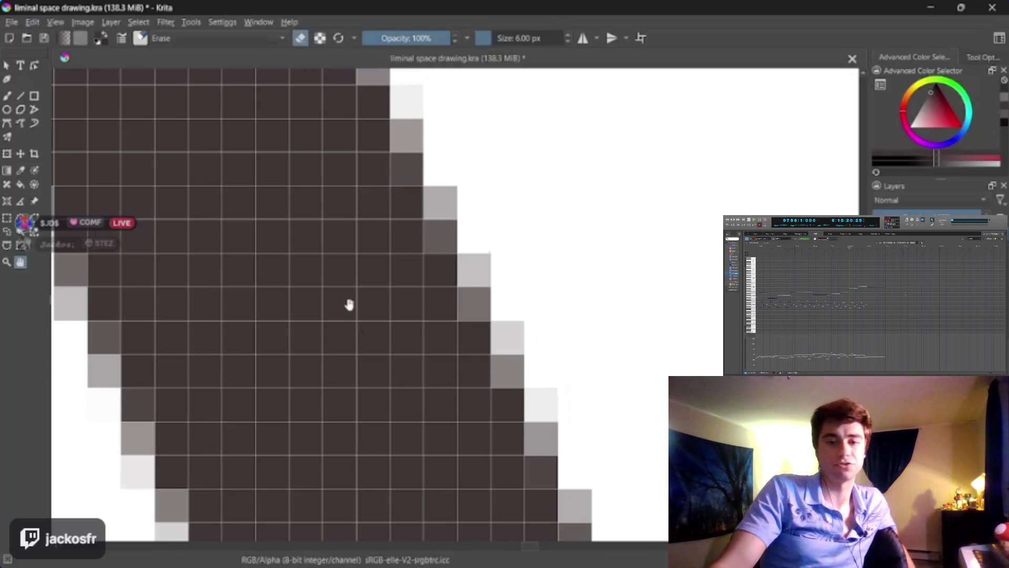
{"action": "scroll", "coordinate": [351, 308], "scroll_direction": "up", "scroll_amount": 1}
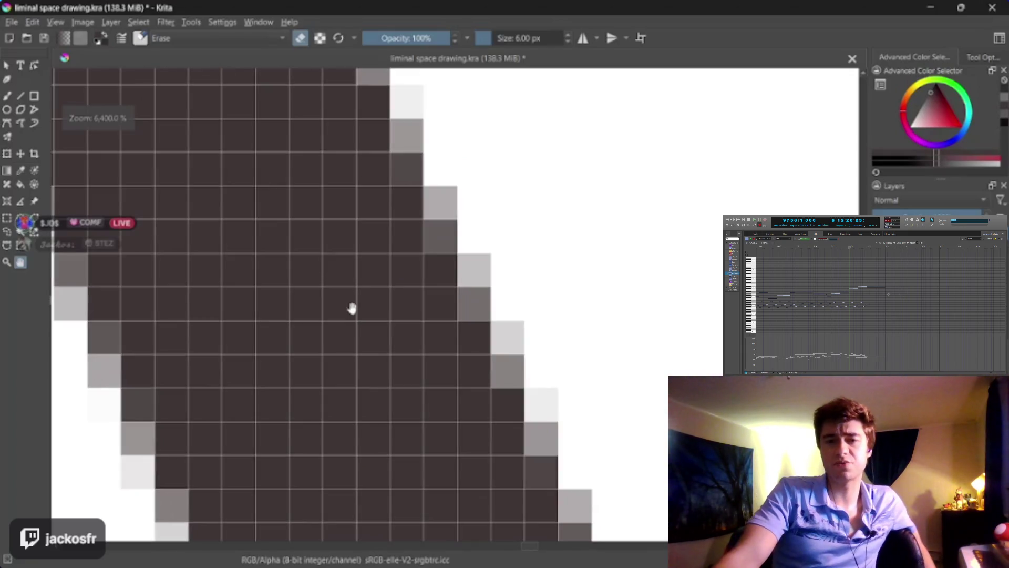
{"action": "left_click_drag", "start_coordinate": [337, 319], "coordinate": [357, 351]}
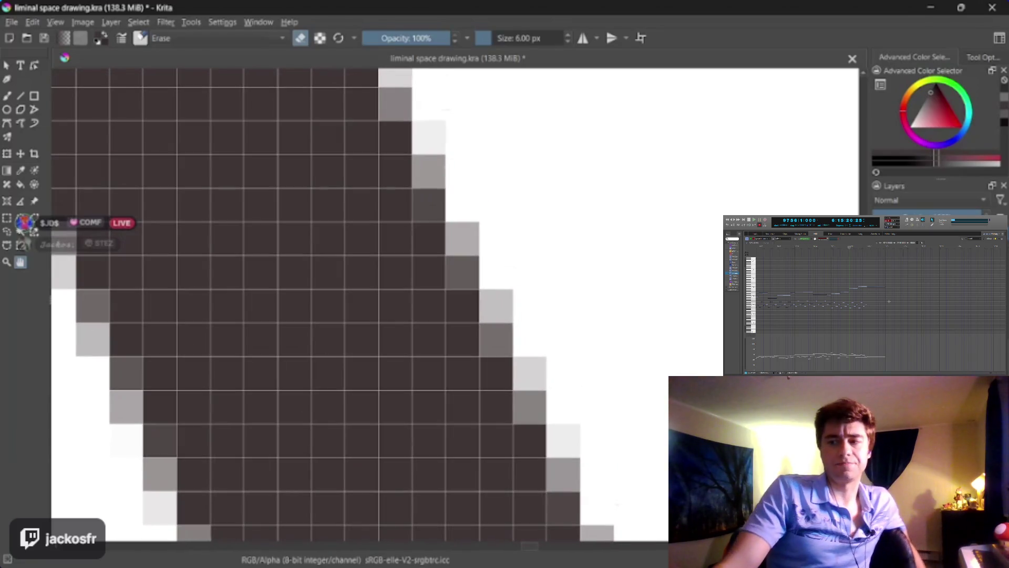
{"action": "key", "text": "b"}
{"action": "key", "text": "bracketleft"}
{"action": "key", "text": "bracketleft"}
{"action": "key", "text": "bracketleft"}
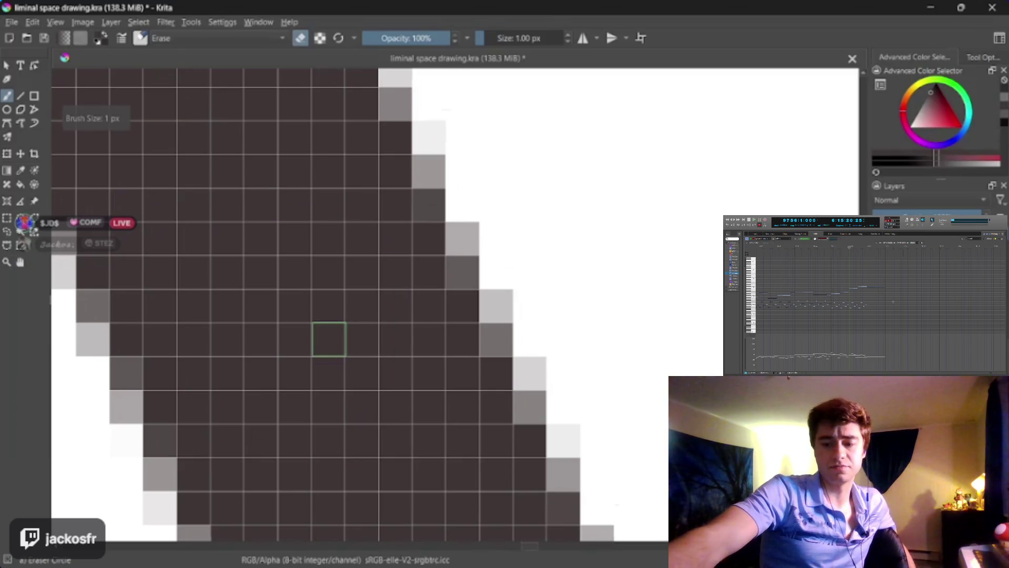
{"action": "key", "text": "bracketright"}
{"action": "key", "text": "bracketleft"}
{"action": "key", "text": "bracketleft"}
{"action": "key", "text": "bracketright"}
{"action": "key", "text": "bracketright"}
{"action": "key", "text": "bracketleft"}
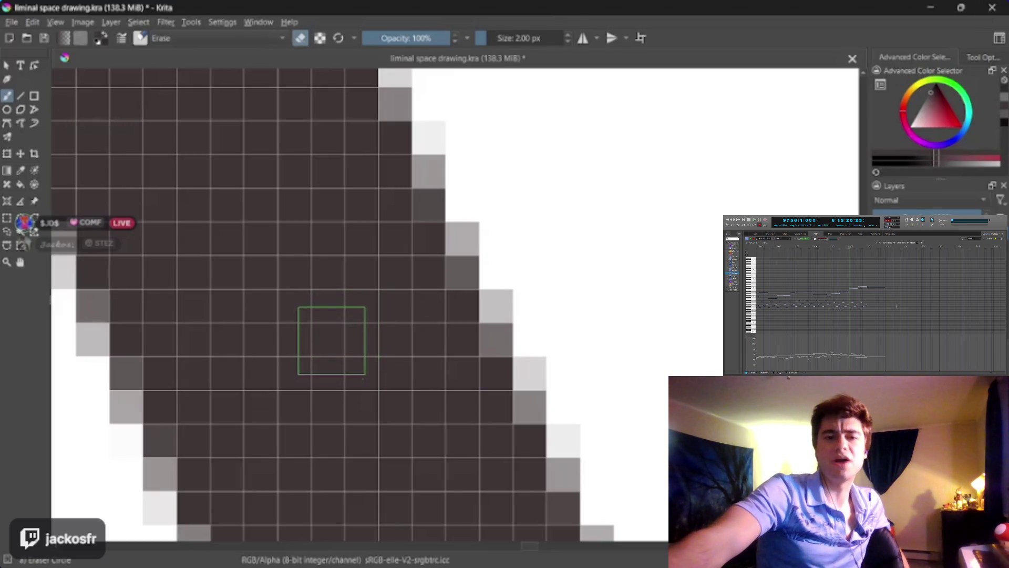
{"action": "key", "text": "bracketleft"}
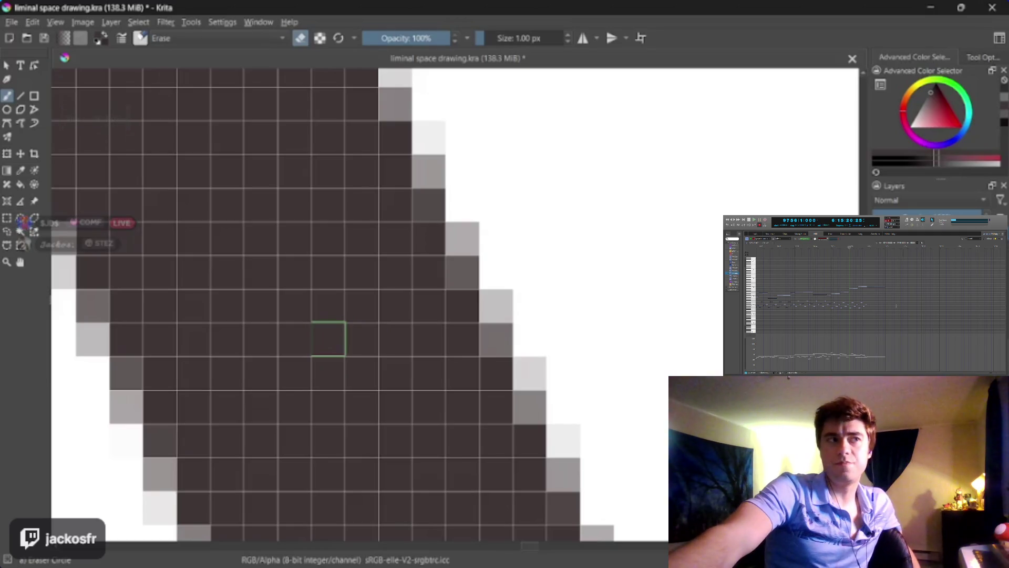
{"action": "key", "text": "bracketright"}
{"action": "key", "text": "bracketright"}
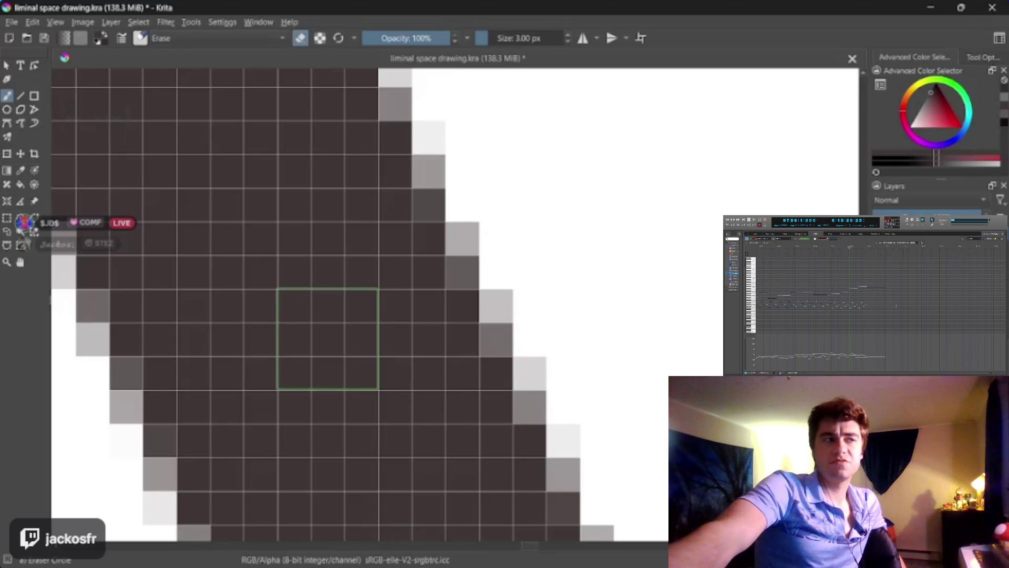
{"action": "key", "text": "bracketright"}
{"action": "key", "text": "bracketright"}
{"action": "key", "text": "bracketright"}
{"action": "key", "text": "bracketleft"}
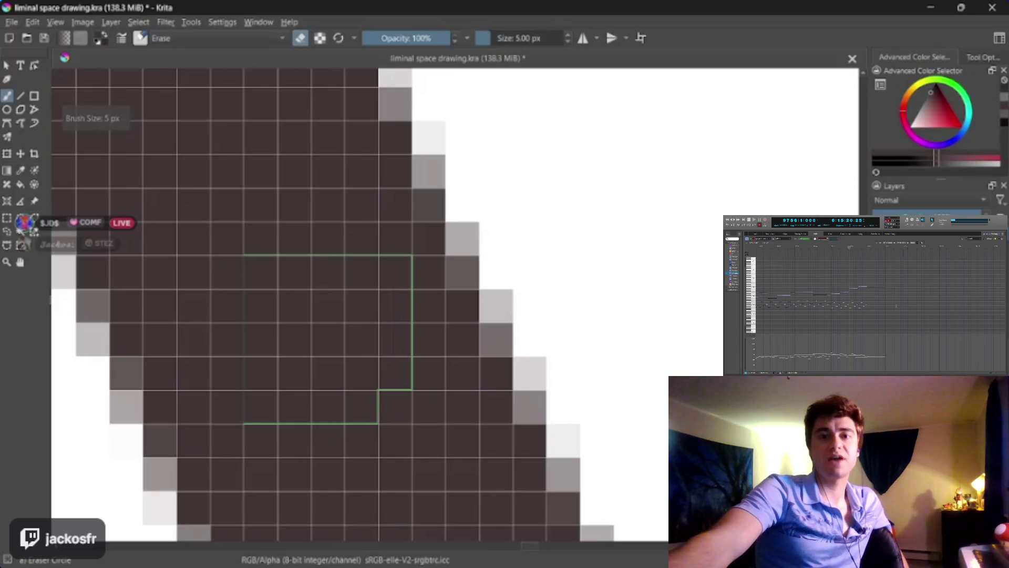
{"action": "key", "text": "bracketleft"}
{"action": "key", "text": "bracketleft"}
{"action": "key", "text": "bracketleft"}
{"action": "key", "text": "bracketright"}
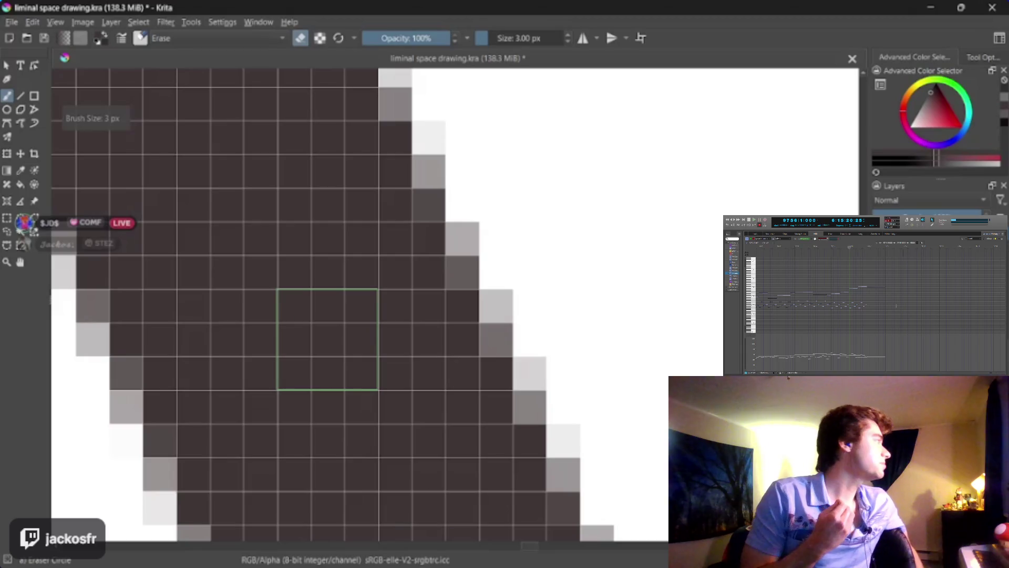
{"action": "key", "text": "bracketright"}
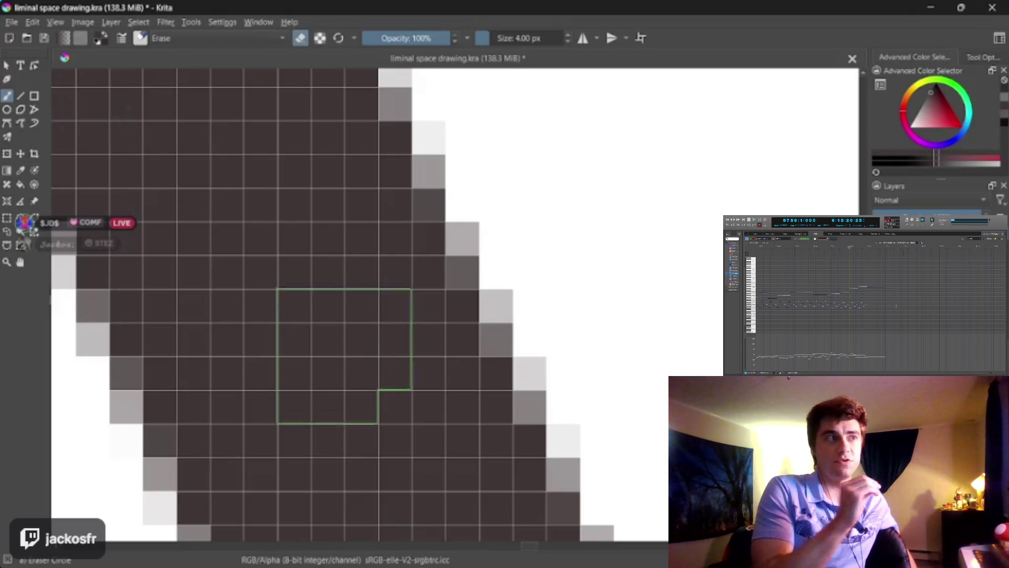
{"action": "key", "text": "bracketright"}
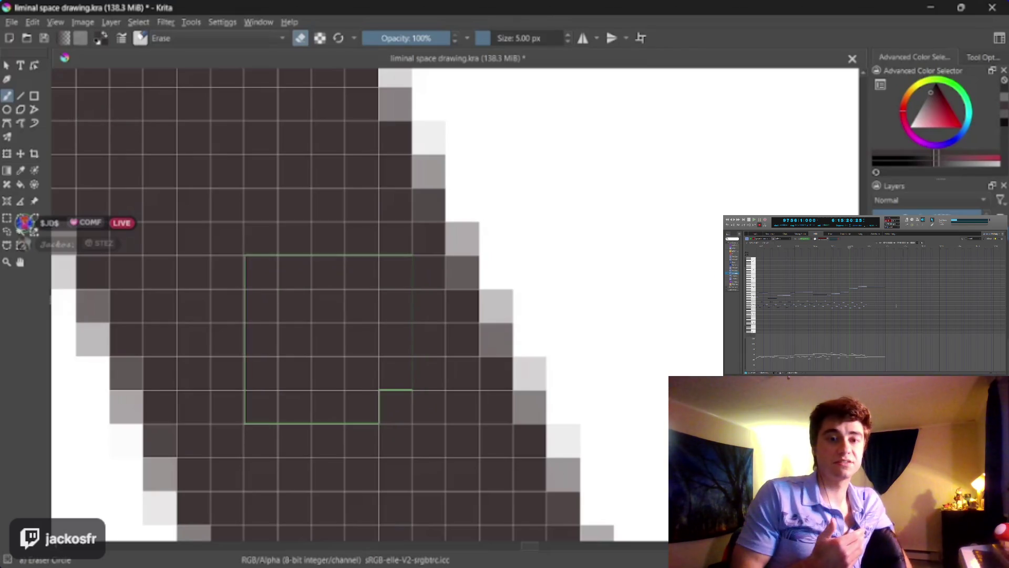
{"action": "key", "text": "bracketleft"}
{"action": "key", "text": "bracketleft"}
{"action": "key", "text": "bracketleft"}
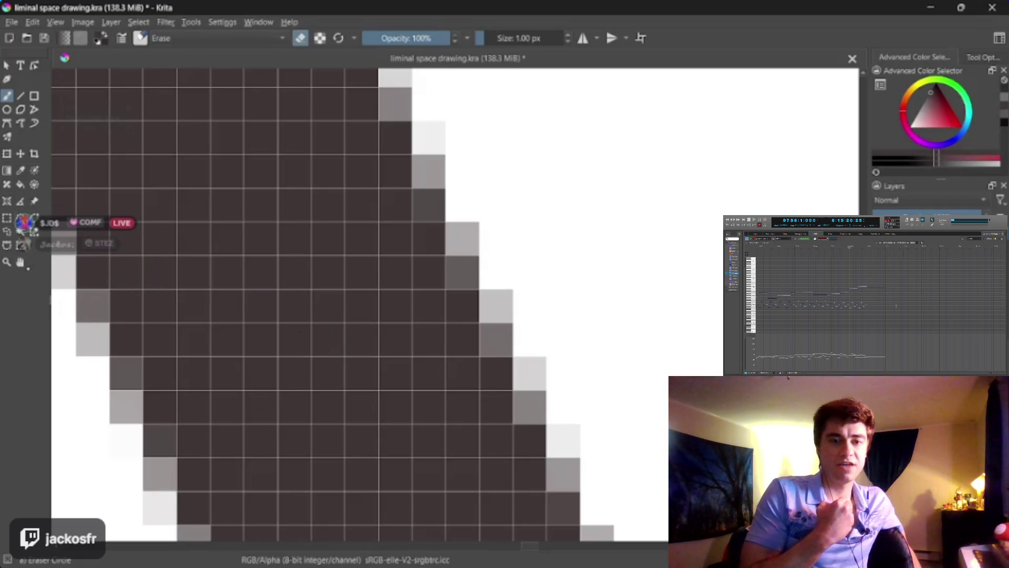
{"action": "scroll", "coordinate": [367, 331], "scroll_direction": "down", "scroll_amount": 8}
Step: Centre the back wall beside the door and select the Line tool at 5 px
{"action": "scroll", "coordinate": [348, 347], "scroll_direction": "down", "scroll_amount": 2}
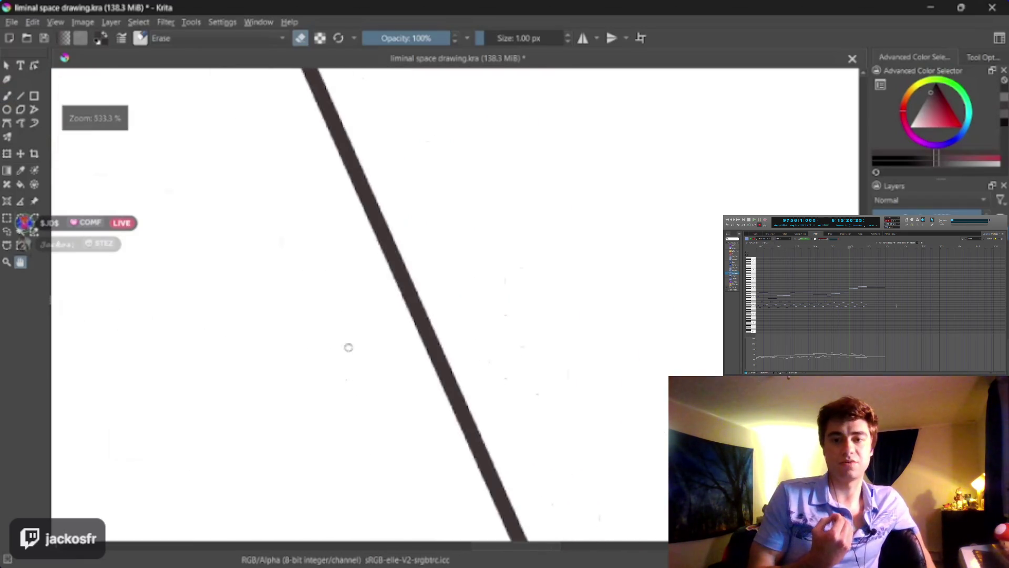
{"action": "scroll", "coordinate": [349, 347], "scroll_direction": "down", "scroll_amount": 5}
{"action": "scroll", "coordinate": [392, 354], "scroll_direction": "down", "scroll_amount": 2}
{"action": "left_click_drag", "start_coordinate": [476, 395], "coordinate": [424, 279]}
{"action": "scroll", "coordinate": [423, 280], "scroll_direction": "up", "scroll_amount": 1}
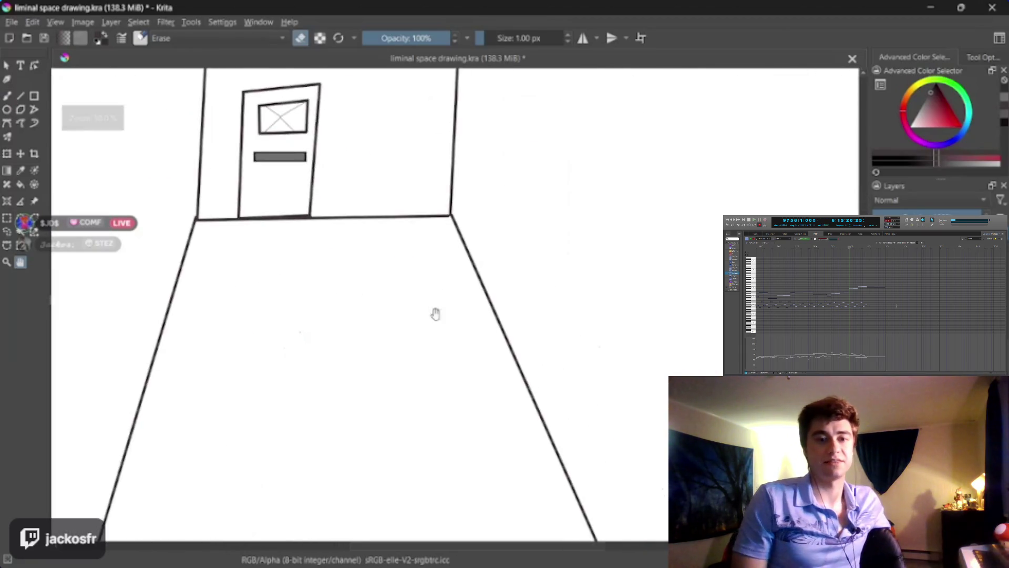
{"action": "left_click_drag", "start_coordinate": [435, 313], "coordinate": [433, 299]}
{"action": "scroll", "coordinate": [394, 354], "scroll_direction": "down", "scroll_amount": 1}
{"action": "scroll", "coordinate": [384, 342], "scroll_direction": "up", "scroll_amount": 2}
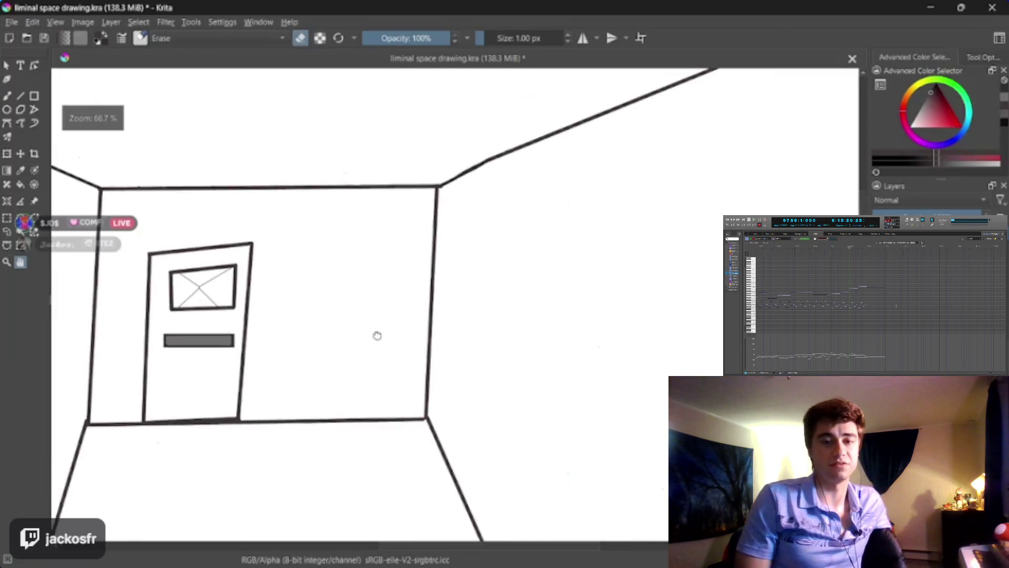
{"action": "scroll", "coordinate": [349, 356], "scroll_direction": "up", "scroll_amount": 1}
{"action": "scroll", "coordinate": [374, 358], "scroll_direction": "up", "scroll_amount": 1}
{"action": "left_click_drag", "start_coordinate": [373, 357], "coordinate": [403, 342]}
{"action": "scroll", "coordinate": [413, 368], "scroll_direction": "up", "scroll_amount": 2}
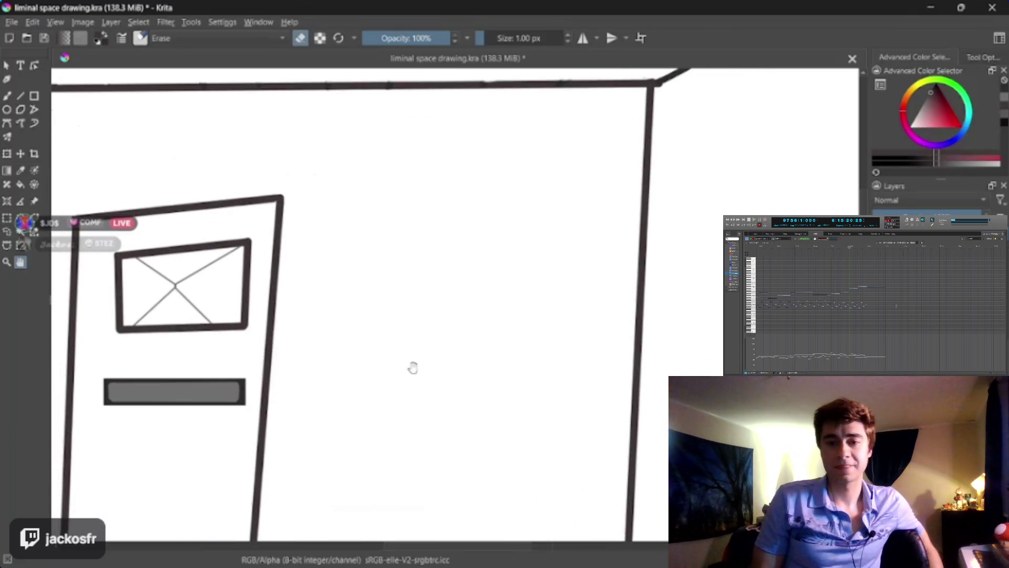
{"action": "key", "text": "l"}
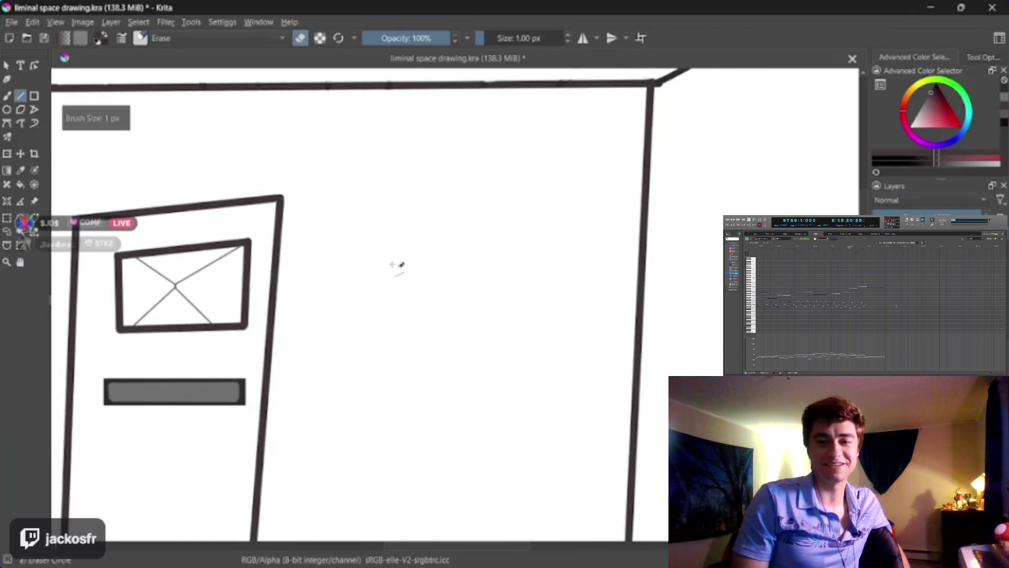
{"action": "key", "text": "bracketright"}
Step: Draw the frame's left side and bottom edge beside the door, undoing stray vertical lines
{"action": "key", "text": "bracketright"}
{"action": "mouse_move", "coordinate": [379, 199]}
{"action": "left_mouse_down"}
{"action": "mouse_move", "coordinate": [369, 326]}
{"action": "mouse_move", "coordinate": [382, 319]}
{"action": "left_mouse_up"}
{"action": "key", "text": "bracketright"}
{"action": "key", "text": "bracketright"}
{"action": "key", "text": "bracketright"}
{"action": "left_click_drag", "start_coordinate": [376, 203], "coordinate": [373, 353]}
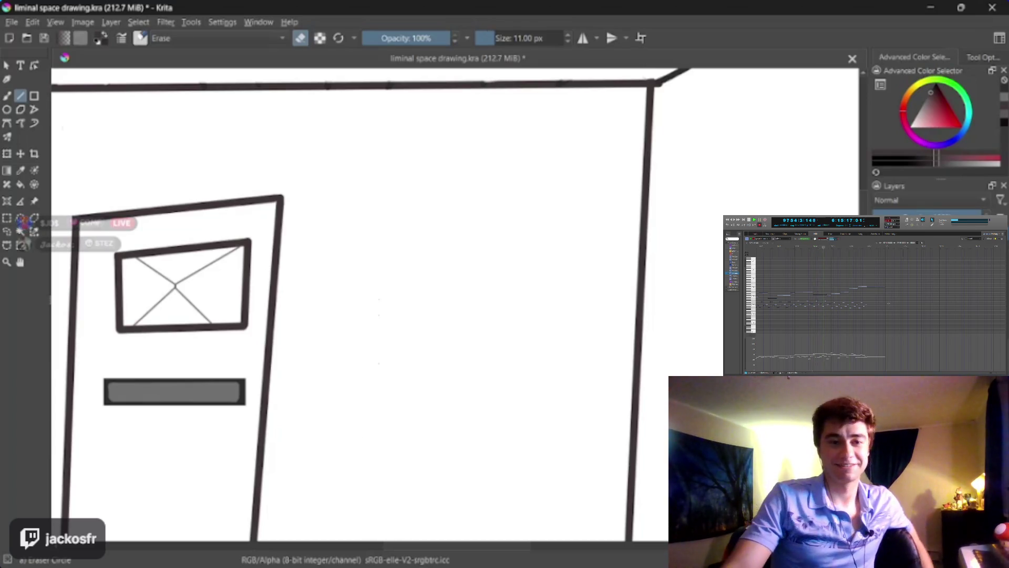
{"action": "key", "text": "e"}
{"action": "key", "text": "bracketleft"}
{"action": "key", "text": "bracketleft"}
{"action": "key", "text": "bracketleft"}
{"action": "left_click_drag", "start_coordinate": [364, 199], "coordinate": [358, 357]}
{"action": "key", "text": "ctrl+z"}
{"action": "left_click_drag", "start_coordinate": [365, 198], "coordinate": [359, 326]}
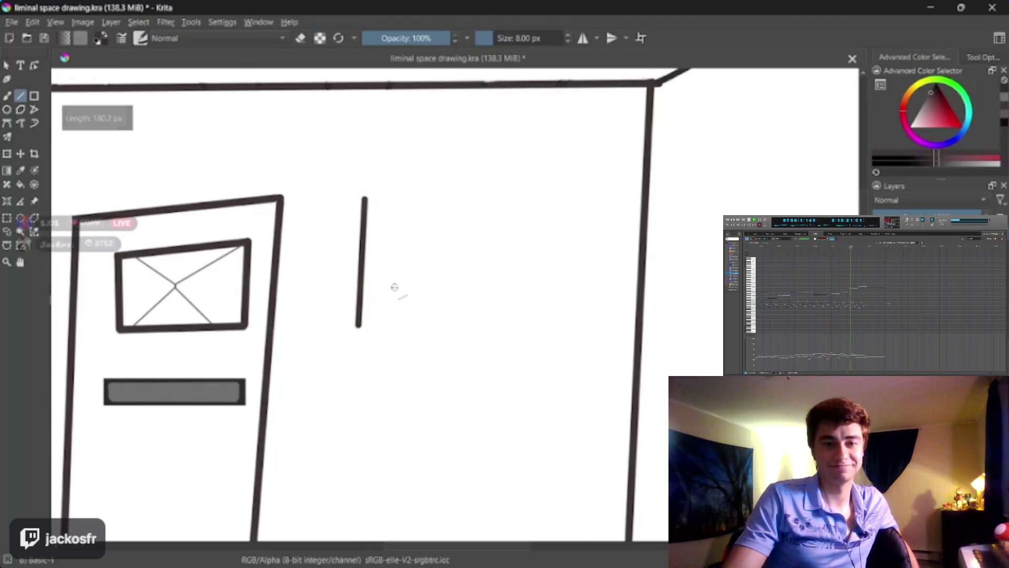
{"action": "key", "text": "ctrl+z"}
{"action": "key", "text": "bracketleft"}
{"action": "key", "text": "bracketleft"}
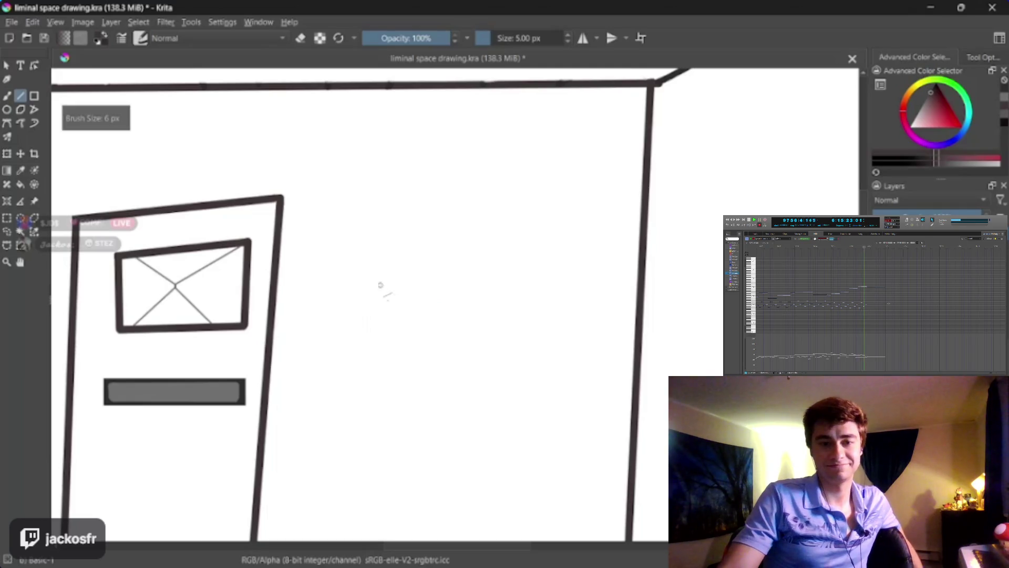
{"action": "mouse_move", "coordinate": [374, 222]}
{"action": "left_mouse_down"}
{"action": "mouse_move", "coordinate": [371, 351]}
{"action": "mouse_move", "coordinate": [361, 361]}
{"action": "mouse_move", "coordinate": [533, 371]}
{"action": "left_mouse_up"}
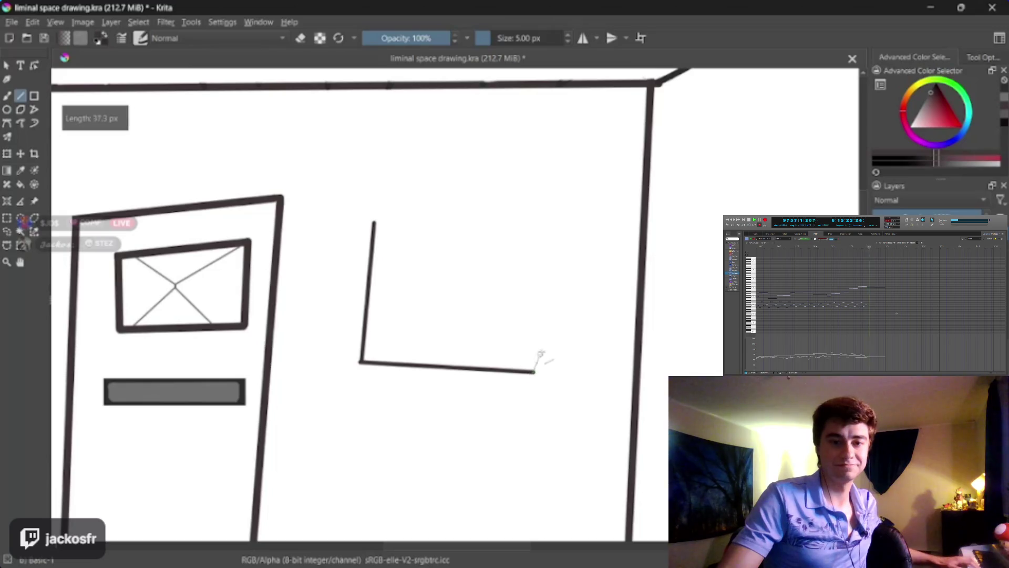
{"action": "mouse_move", "coordinate": [568, 259]}
{"action": "left_mouse_down"}
{"action": "mouse_move", "coordinate": [563, 225]}
{"action": "mouse_move", "coordinate": [374, 209]}
{"action": "mouse_move", "coordinate": [361, 362]}
{"action": "left_mouse_up"}
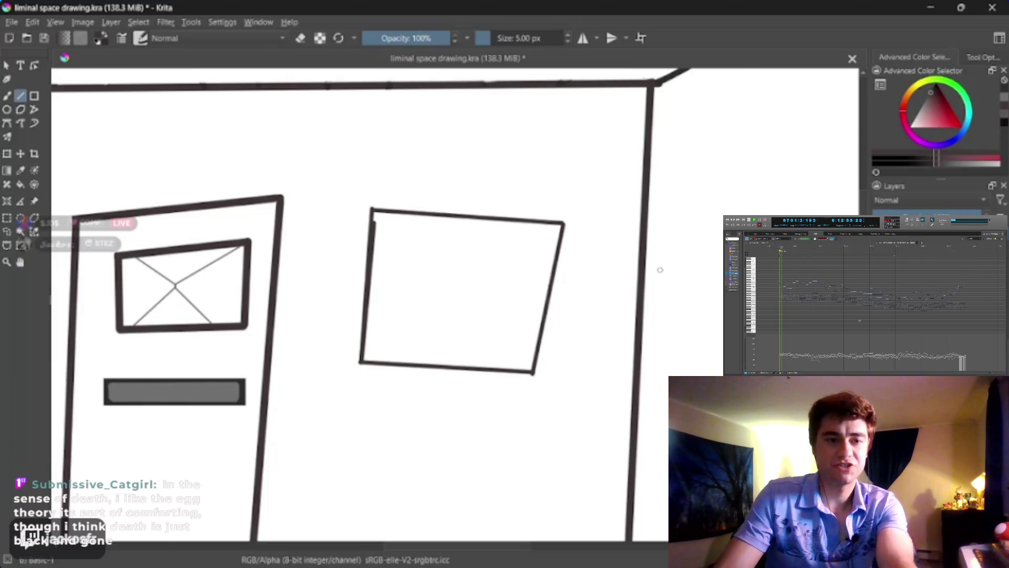
Step: Erase along the frame's left edge with an 11 px eraser, then undo those touch-ups
{"action": "key", "text": "plus"}
{"action": "key", "text": "plus"}
{"action": "scroll", "coordinate": [452, 316], "scroll_direction": "up", "scroll_amount": 5}
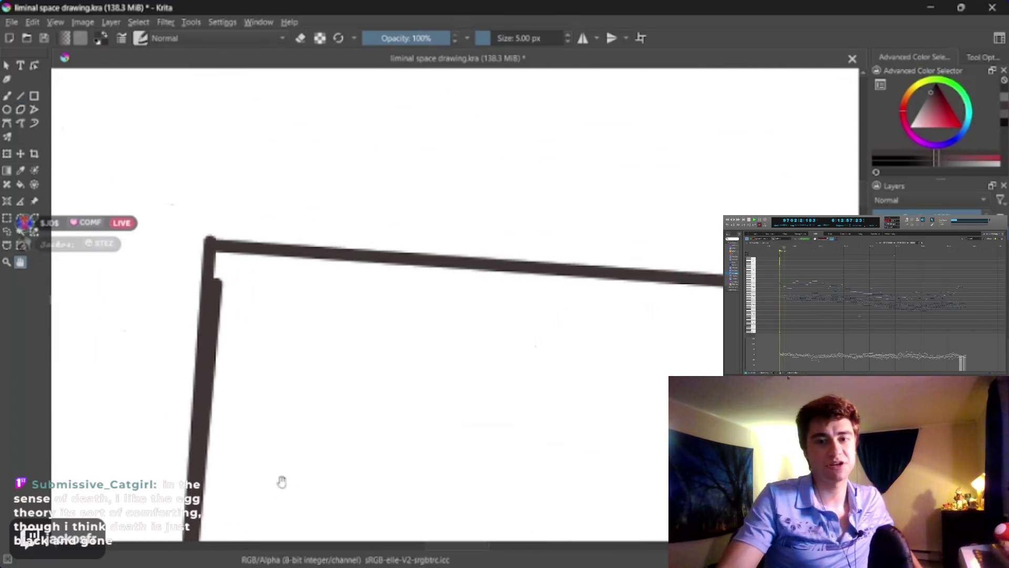
{"action": "key", "text": "e"}
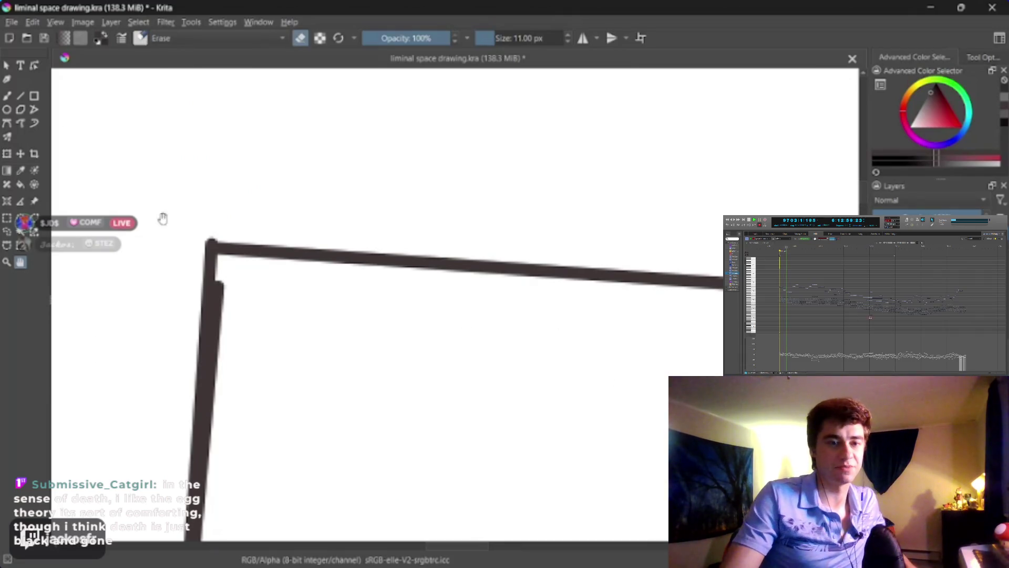
{"action": "key", "text": "b"}
{"action": "left_click_drag", "start_coordinate": [228, 285], "coordinate": [229, 296]}
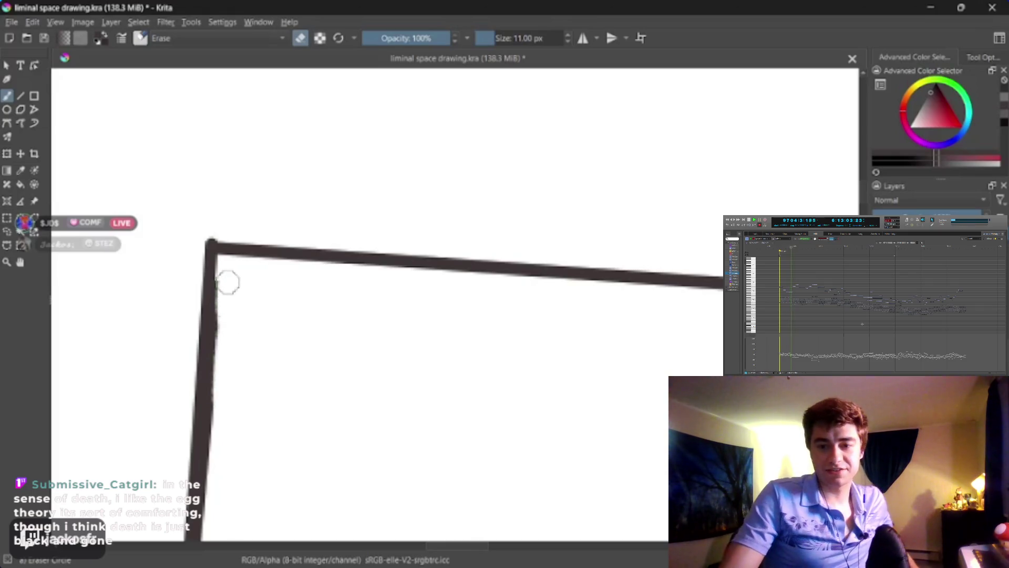
{"action": "left_click_drag", "start_coordinate": [226, 339], "coordinate": [223, 392]}
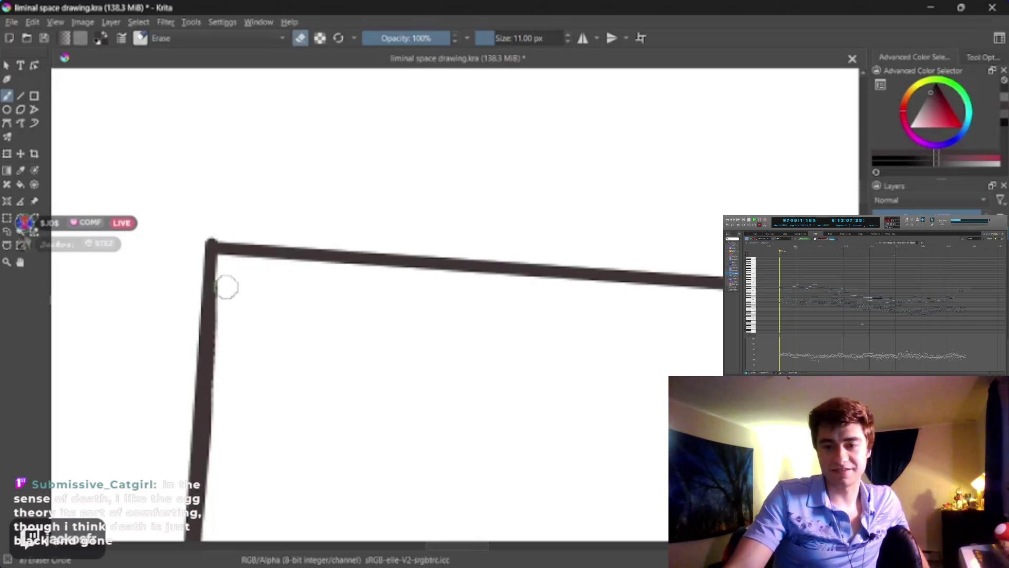
{"action": "mouse_move", "coordinate": [225, 375]}
{"action": "left_mouse_down"}
{"action": "mouse_move", "coordinate": [222, 280]}
{"action": "mouse_move", "coordinate": [216, 428]}
{"action": "mouse_move", "coordinate": [226, 398]}
{"action": "left_mouse_up"}
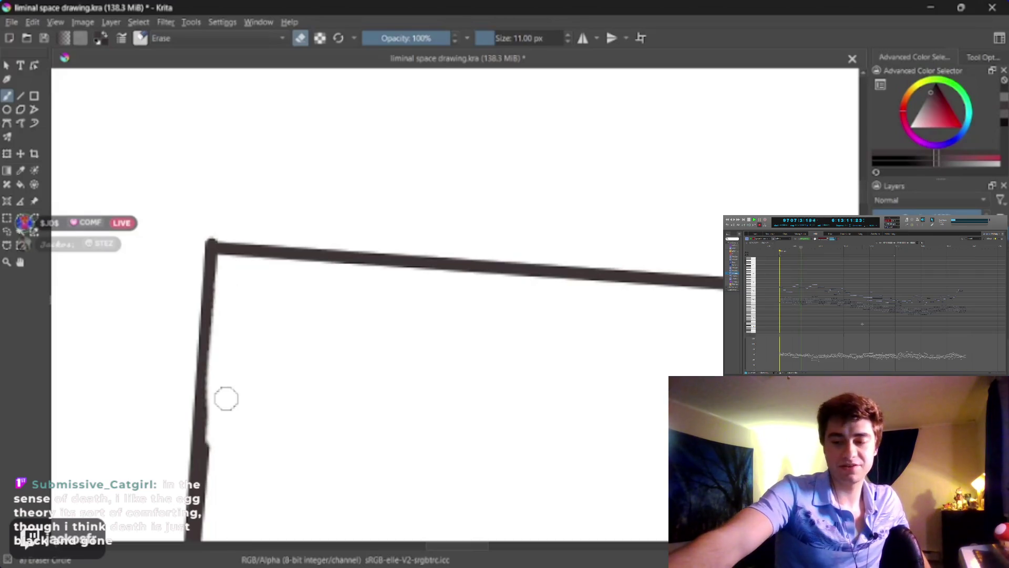
{"action": "key", "text": "ctrl+z"}
{"action": "key", "text": "ctrl+z"}
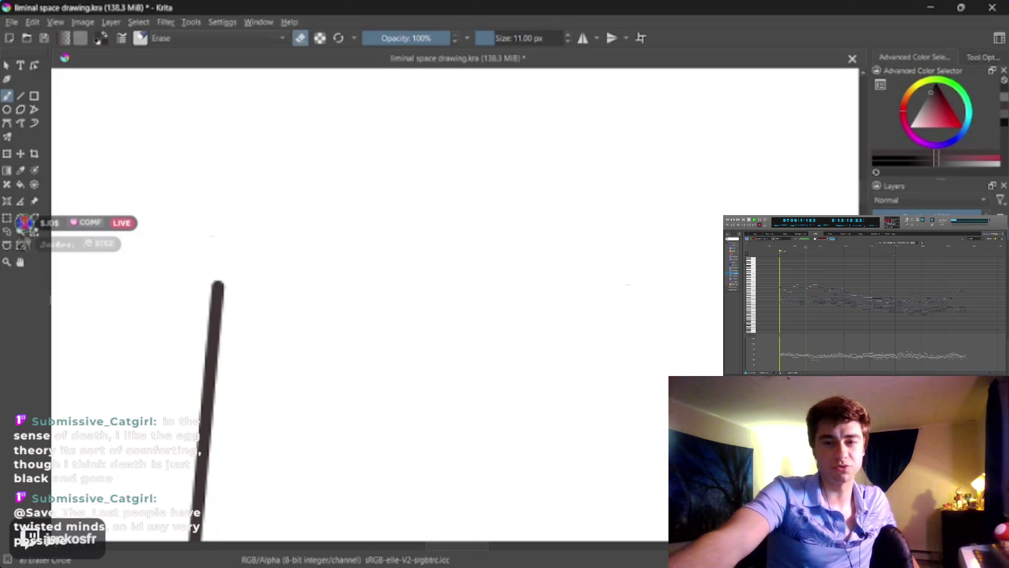
{"action": "key", "text": "e"}
{"action": "scroll", "coordinate": [356, 227], "scroll_direction": "down", "scroll_amount": 3}
{"action": "scroll", "coordinate": [354, 219], "scroll_direction": "up", "scroll_amount": 3}
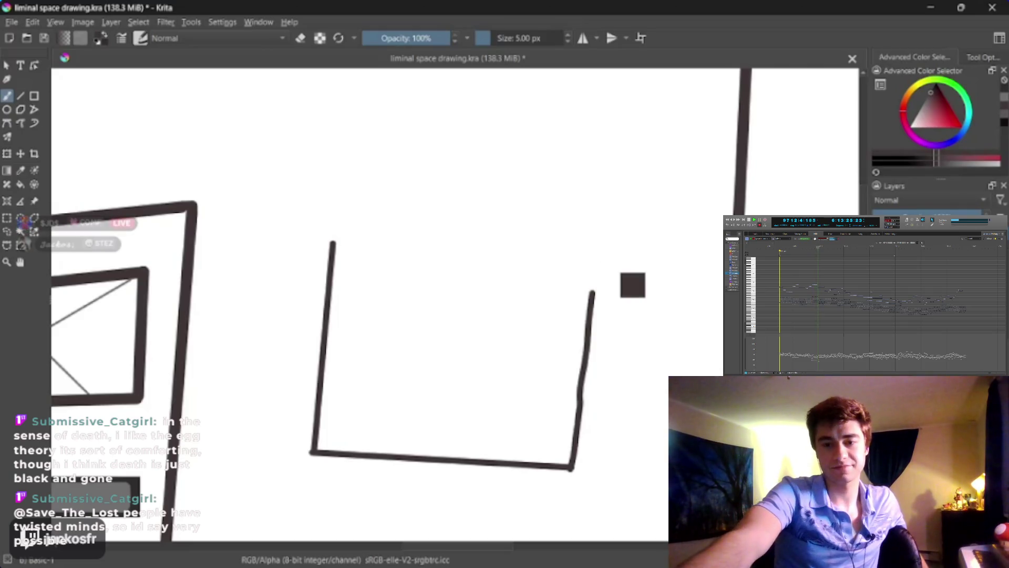
Step: Redraw the frame's right side to close the frame, then shrink the brush to 3 px
{"action": "key", "text": "ctrl+z"}
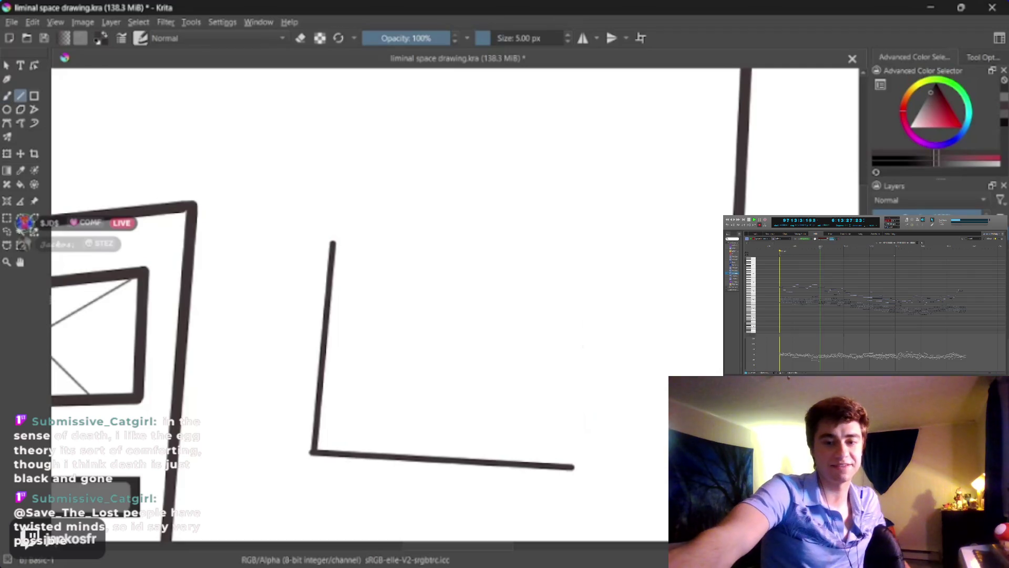
{"action": "mouse_move", "coordinate": [570, 467]}
{"action": "left_mouse_down"}
{"action": "mouse_move", "coordinate": [608, 244]}
{"action": "mouse_move", "coordinate": [333, 222]}
{"action": "mouse_move", "coordinate": [332, 241]}
{"action": "left_mouse_up"}
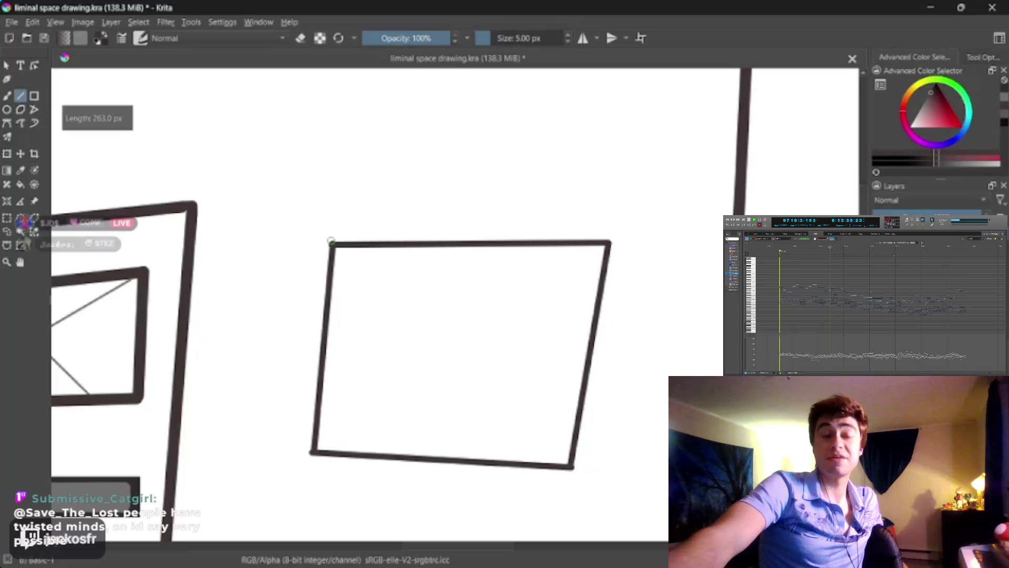
{"action": "scroll", "coordinate": [390, 315], "scroll_direction": "up", "scroll_amount": 1}
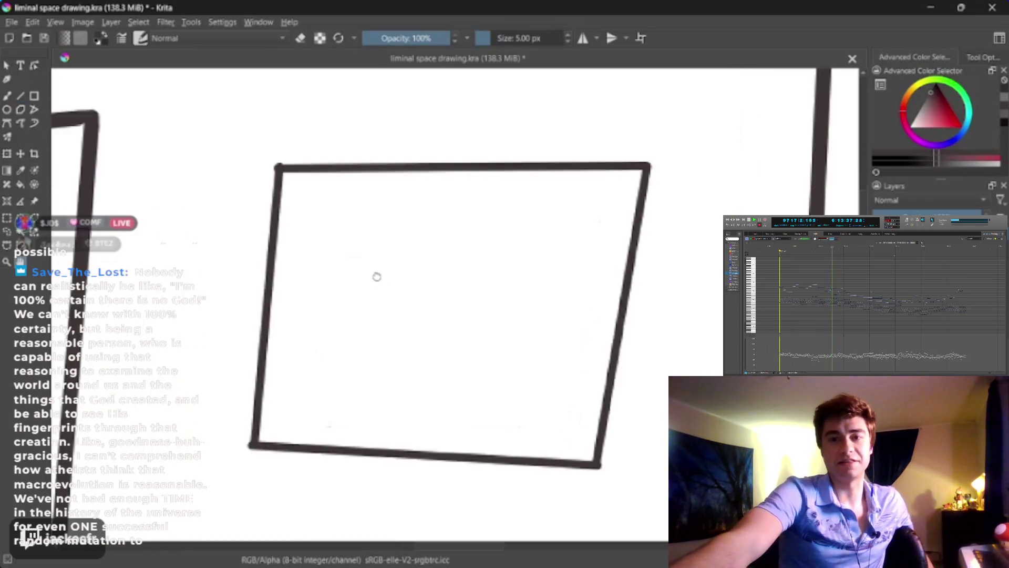
{"action": "left_click_drag", "start_coordinate": [376, 276], "coordinate": [376, 291]}
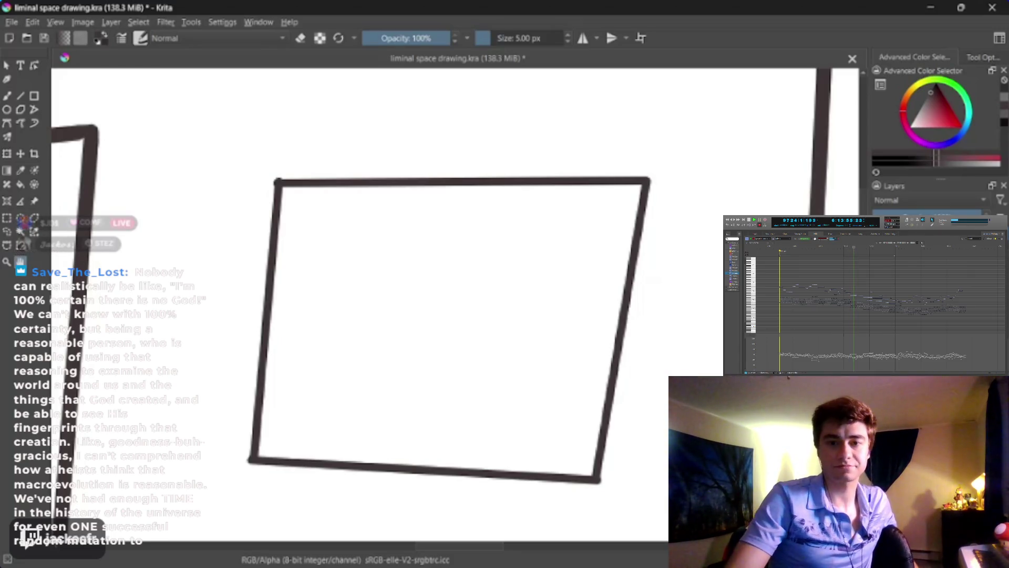
{"action": "scroll", "coordinate": [505, 354], "scroll_direction": "up", "scroll_amount": 2}
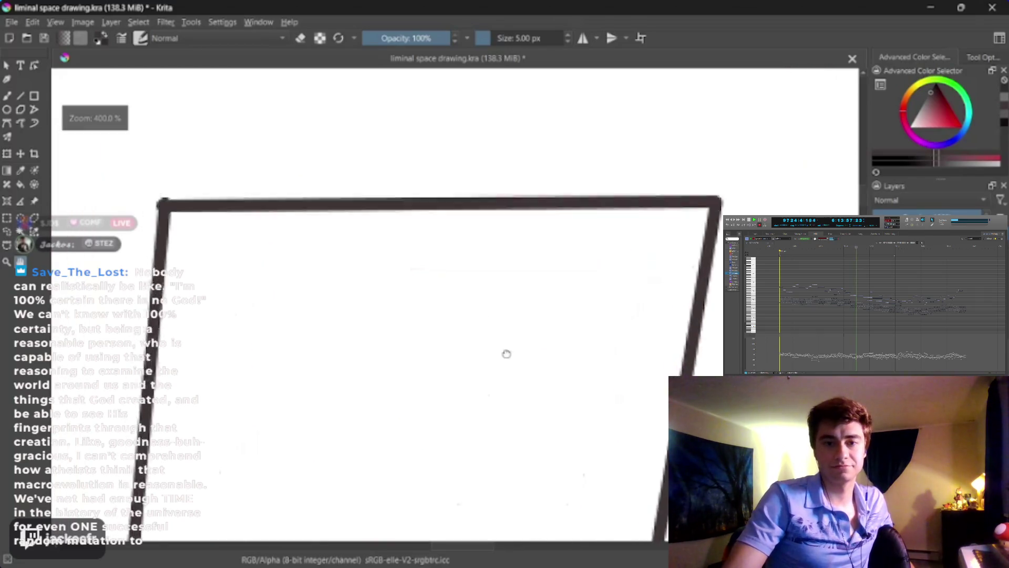
{"action": "scroll", "coordinate": [535, 298], "scroll_direction": "down", "scroll_amount": 2}
{"action": "left_click_drag", "start_coordinate": [535, 298], "coordinate": [538, 261]}
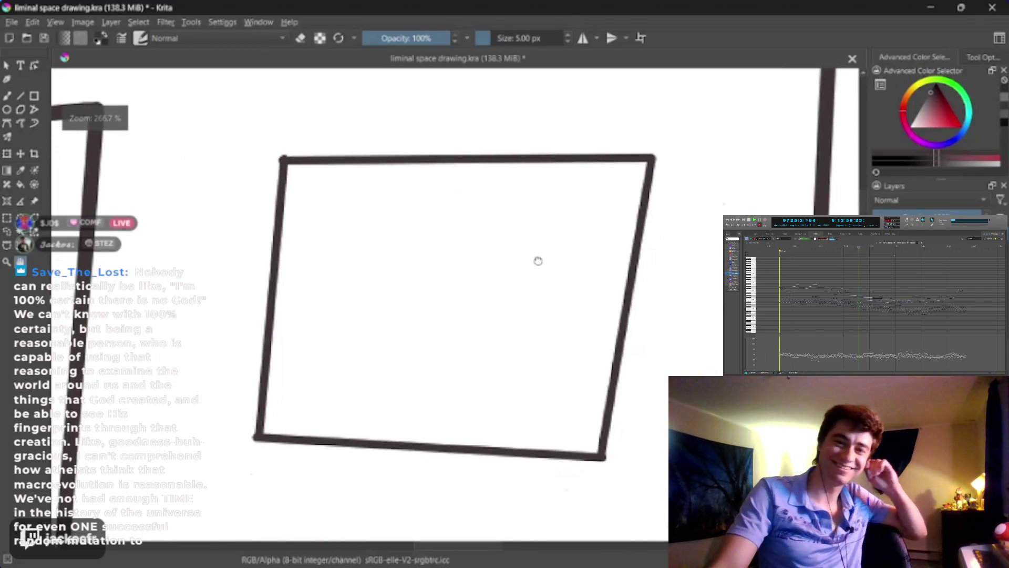
{"action": "left_click_drag", "start_coordinate": [538, 262], "coordinate": [532, 271]}
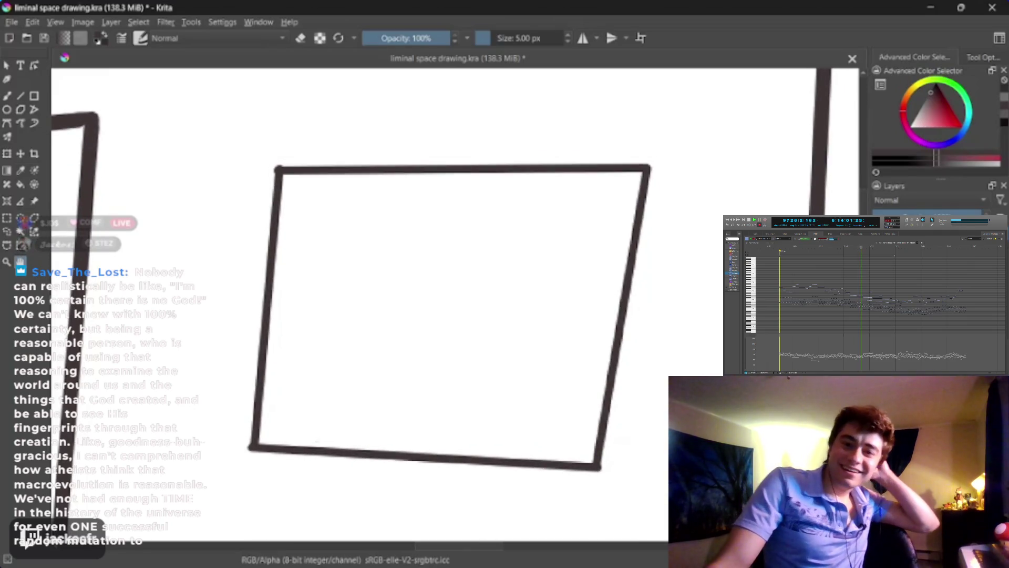
{"action": "key", "text": "bracketleft"}
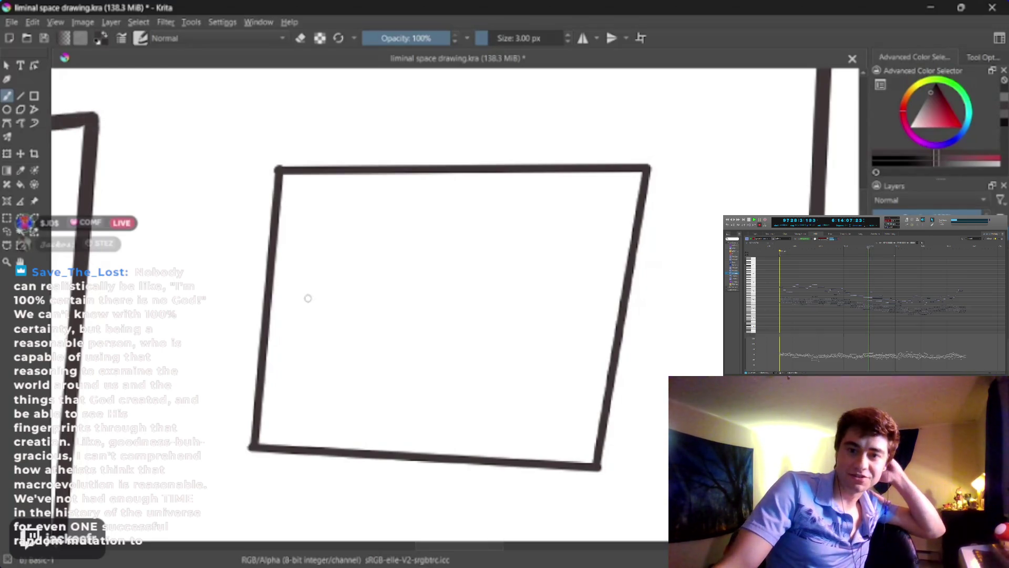
Step: Draw a wide almond-shaped eye outline with upper and lower arcs inside the frame
{"action": "left_click_drag", "start_coordinate": [382, 256], "coordinate": [474, 269]}
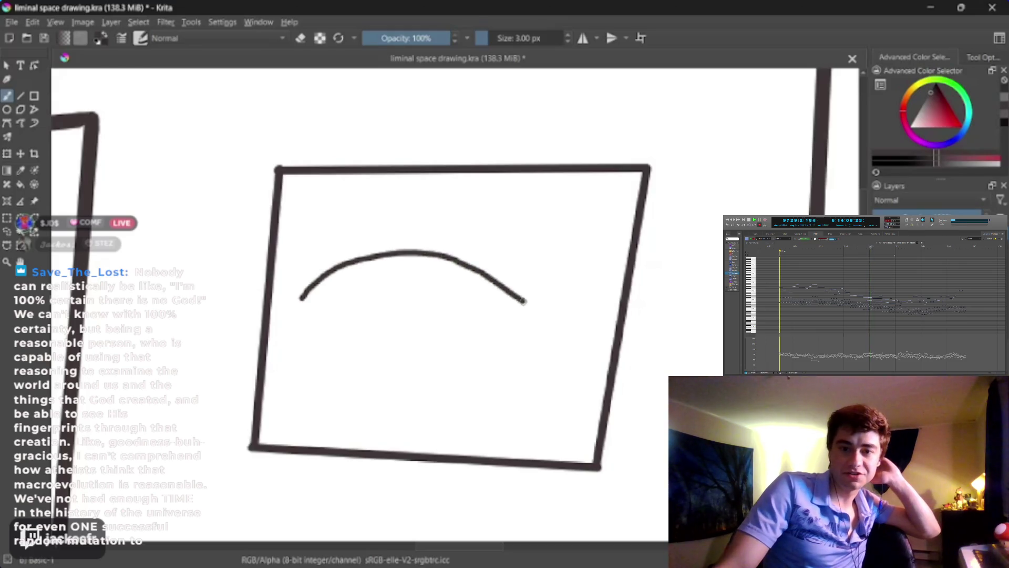
{"action": "mouse_move", "coordinate": [351, 360]}
{"action": "left_mouse_down"}
{"action": "mouse_move", "coordinate": [473, 361]}
{"action": "mouse_move", "coordinate": [538, 323]}
{"action": "left_mouse_up"}
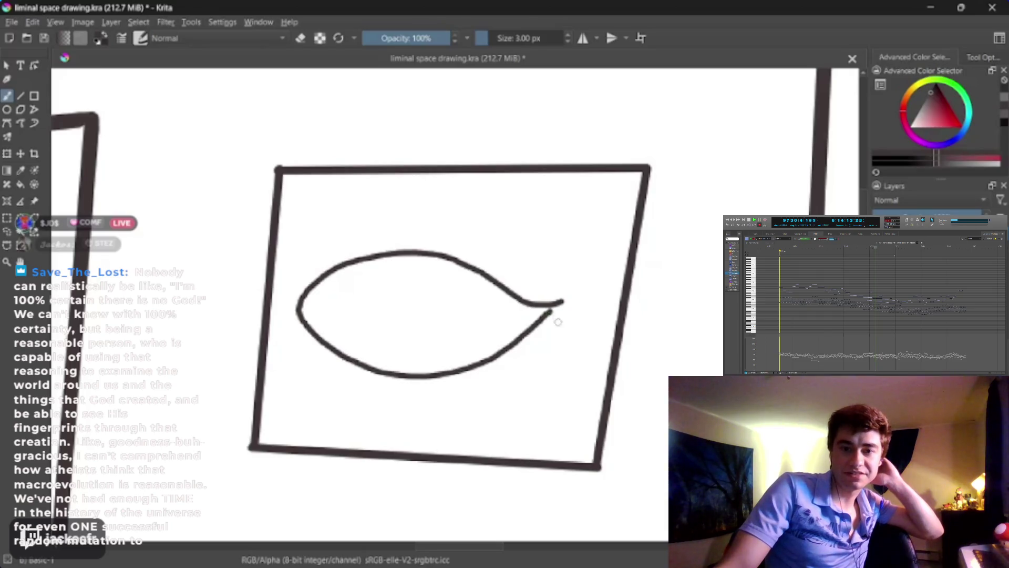
{"action": "key", "text": "ctrl+z"}
{"action": "key", "text": "ctrl+z"}
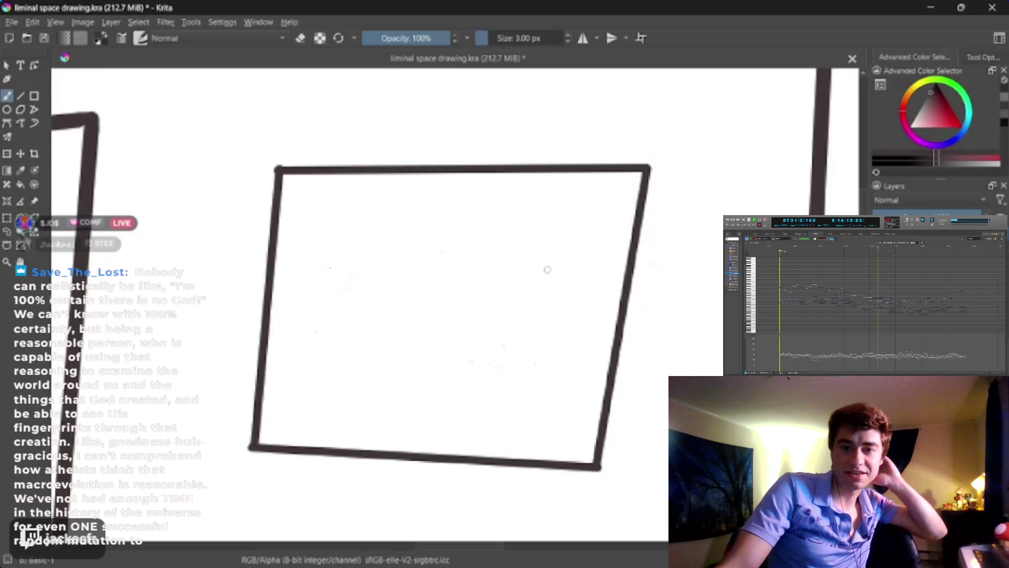
{"action": "left_click_drag", "start_coordinate": [331, 256], "coordinate": [461, 219]}
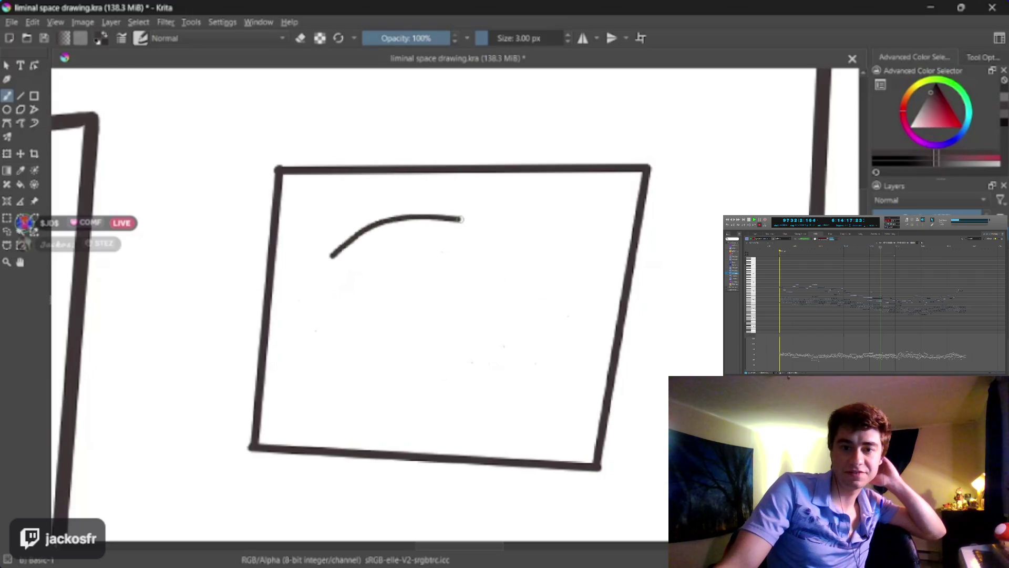
{"action": "mouse_move", "coordinate": [330, 258]}
{"action": "left_mouse_down"}
{"action": "mouse_move", "coordinate": [429, 332]}
{"action": "mouse_move", "coordinate": [528, 303]}
{"action": "mouse_move", "coordinate": [566, 271]}
{"action": "left_mouse_up"}
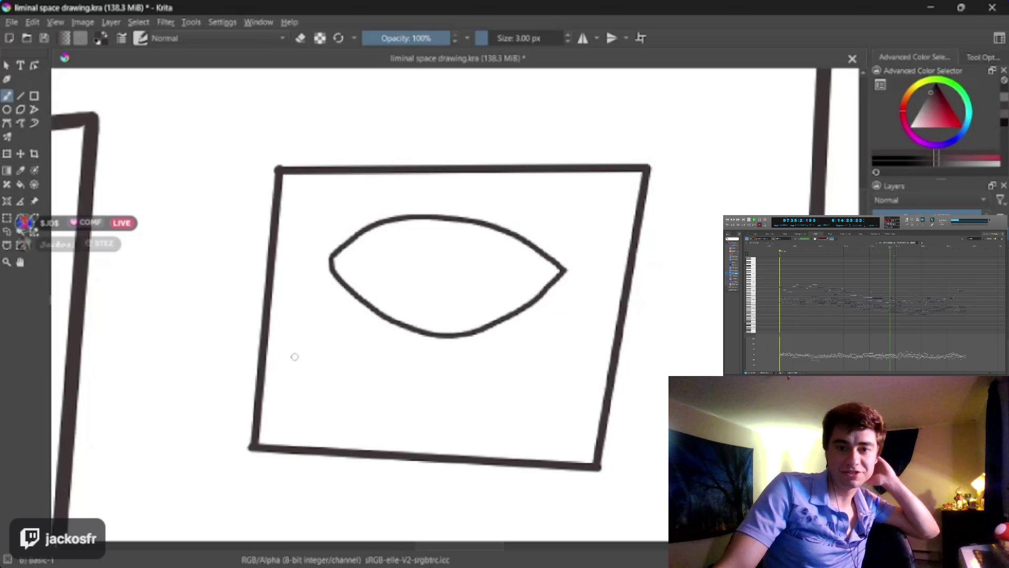
{"action": "key", "text": "ctrl+z"}
{"action": "key", "text": "ctrl+z"}
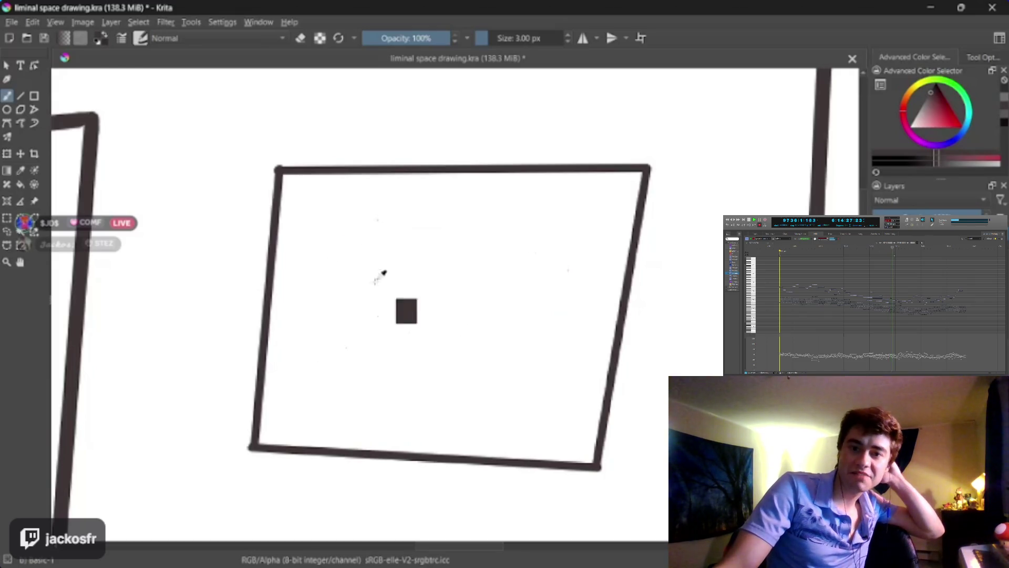
{"action": "mouse_move", "coordinate": [281, 303]}
{"action": "left_mouse_down"}
{"action": "mouse_move", "coordinate": [387, 250]}
{"action": "mouse_move", "coordinate": [541, 282]}
{"action": "mouse_move", "coordinate": [601, 339]}
{"action": "left_mouse_up"}
{"action": "mouse_move", "coordinate": [542, 361]}
{"action": "left_mouse_down"}
{"action": "mouse_move", "coordinate": [379, 367]}
{"action": "mouse_move", "coordinate": [282, 314]}
{"action": "left_mouse_up"}
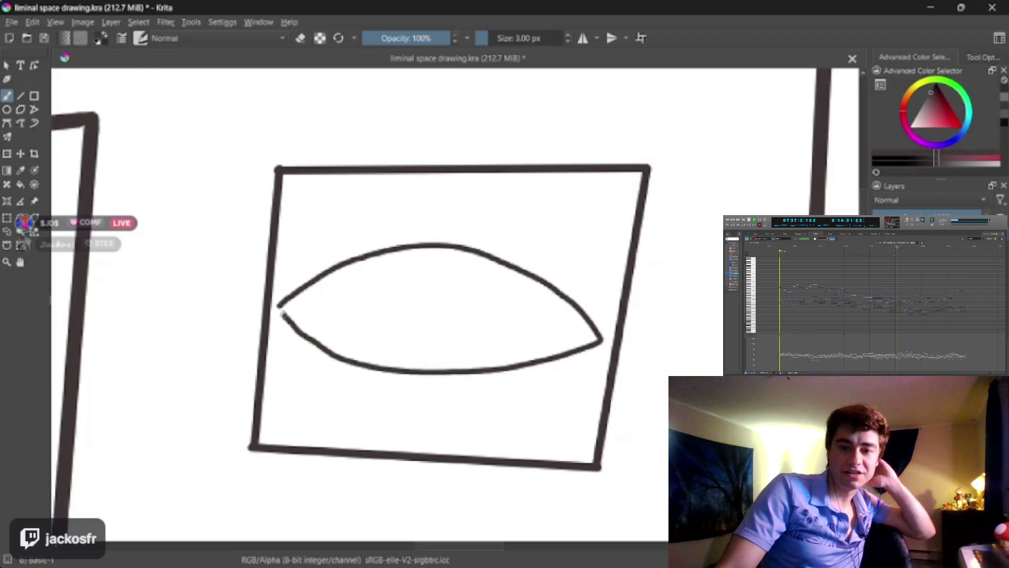
Step: Try iris circles inside the eye, undo them, and pick a dark red colour
{"action": "mouse_move", "coordinate": [360, 312]}
{"action": "left_mouse_down"}
{"action": "mouse_move", "coordinate": [361, 325]}
{"action": "mouse_move", "coordinate": [403, 358]}
{"action": "left_mouse_up"}
{"action": "left_click_drag", "start_coordinate": [476, 349], "coordinate": [503, 307]}
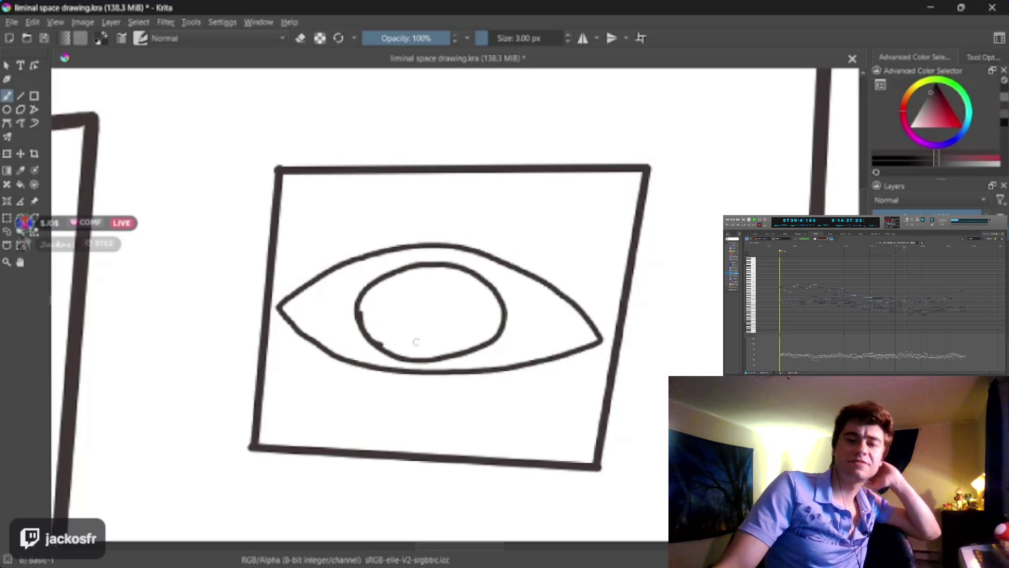
{"action": "key", "text": "ctrl+z"}
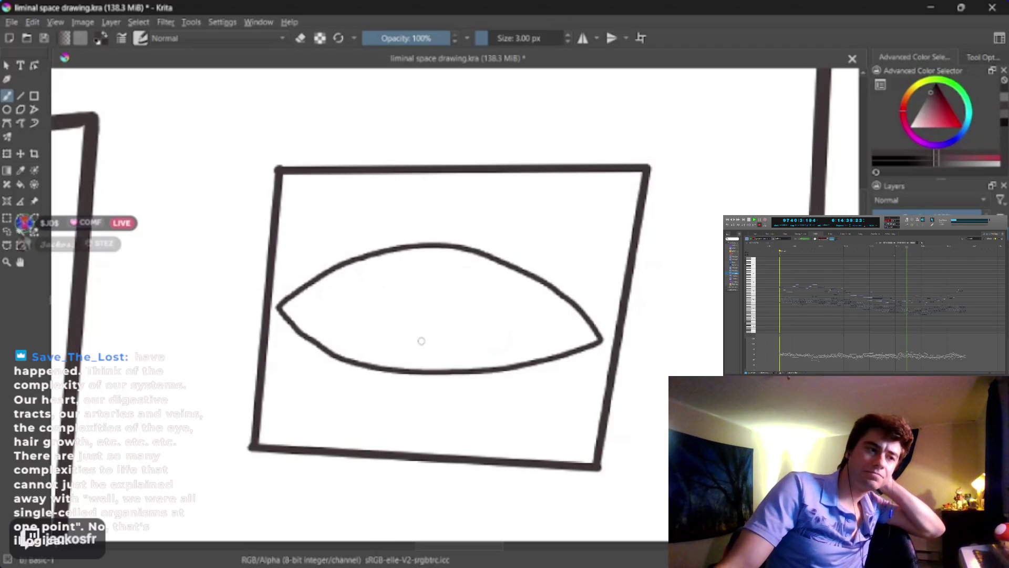
{"action": "mouse_move", "coordinate": [409, 270]}
{"action": "left_mouse_down"}
{"action": "mouse_move", "coordinate": [364, 320]}
{"action": "mouse_move", "coordinate": [406, 361]}
{"action": "mouse_move", "coordinate": [448, 337]}
{"action": "mouse_move", "coordinate": [427, 267]}
{"action": "mouse_move", "coordinate": [404, 271]}
{"action": "mouse_move", "coordinate": [363, 326]}
{"action": "mouse_move", "coordinate": [394, 348]}
{"action": "left_mouse_up"}
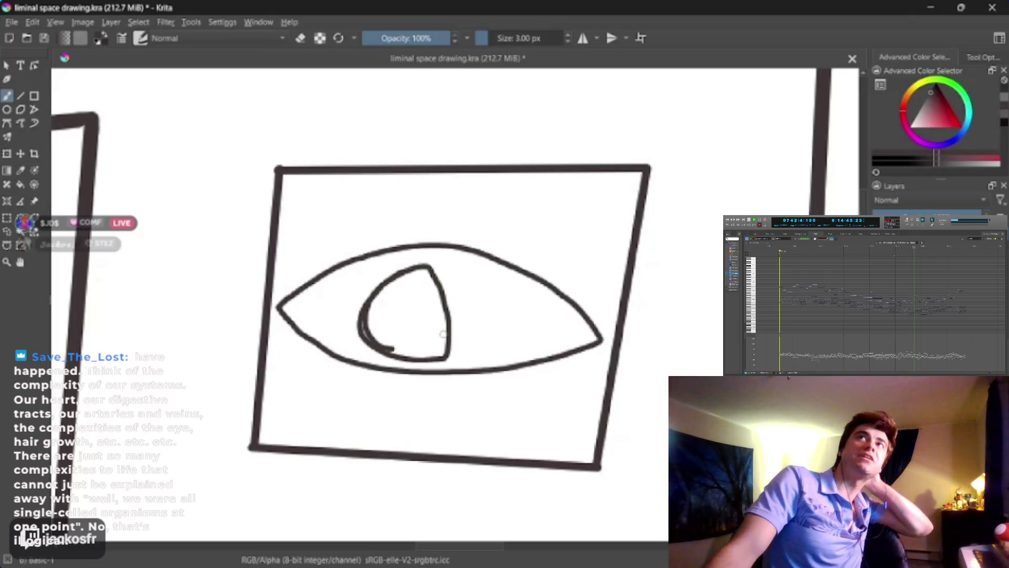
{"action": "key", "text": "ctrl+z"}
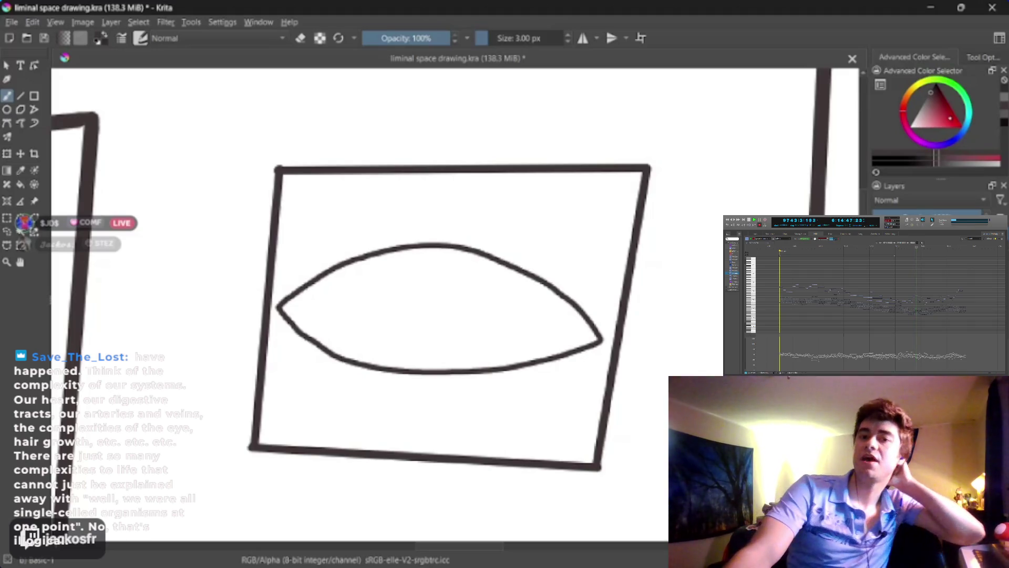
{"action": "left_click", "coordinate": [944, 110]}
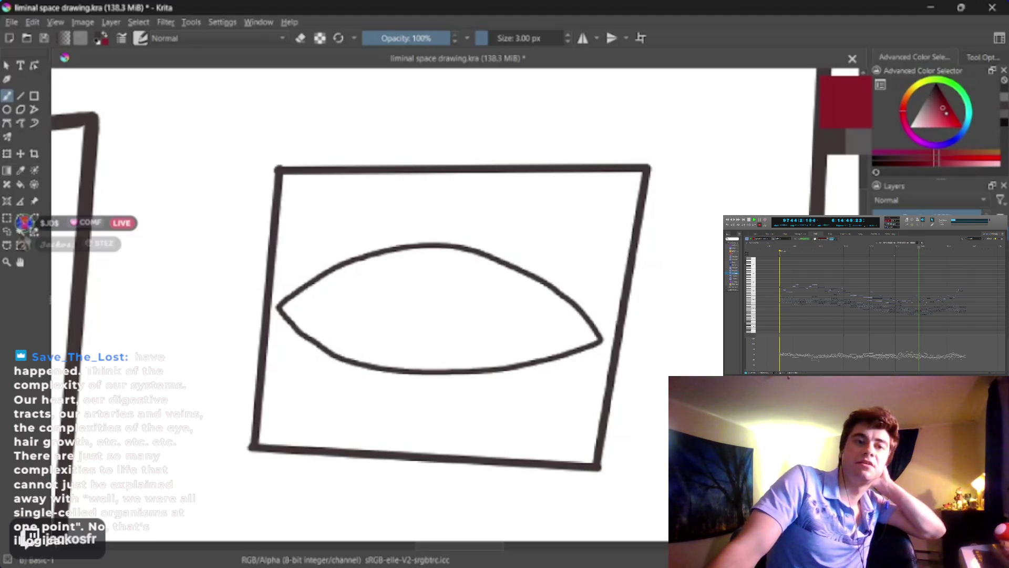
Step: Outline a dark-red iris in the eye, flood-fill it solid, and paint over edge gaps
{"action": "left_click_drag", "start_coordinate": [944, 109], "coordinate": [949, 112]}
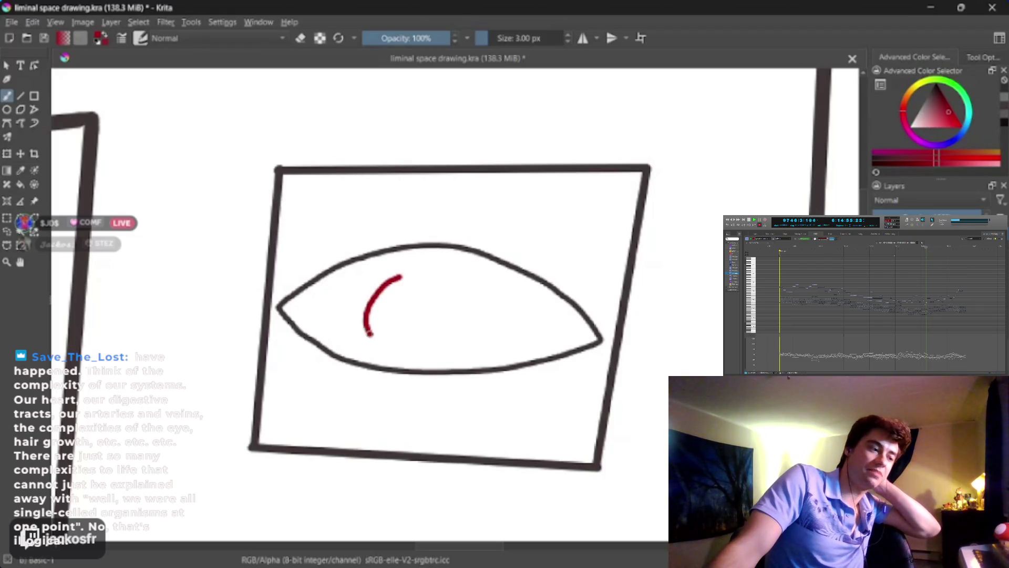
{"action": "left_click_drag", "start_coordinate": [370, 334], "coordinate": [445, 346]}
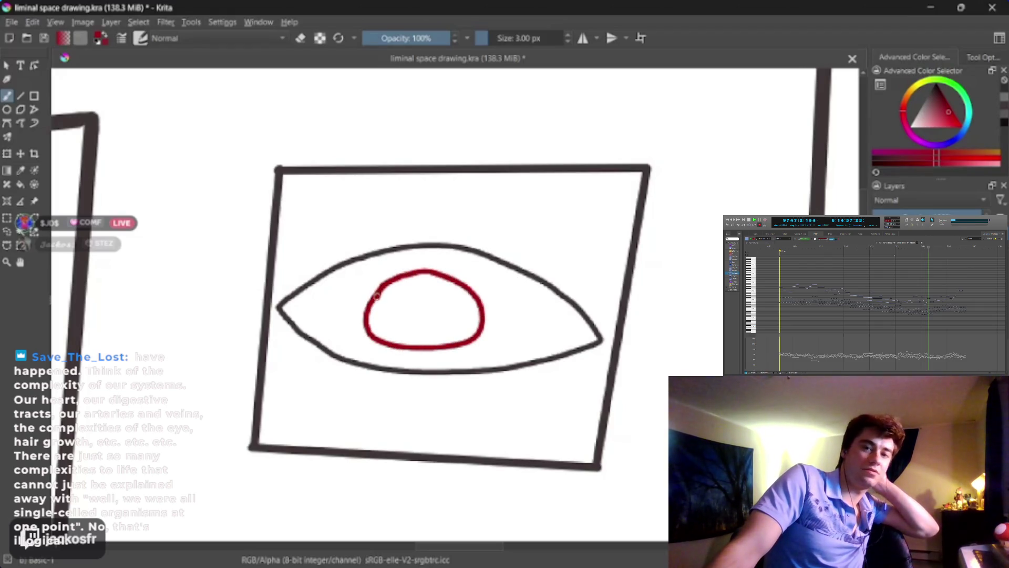
{"action": "left_click_drag", "start_coordinate": [376, 296], "coordinate": [375, 305]}
{"action": "key", "text": "Delete"}
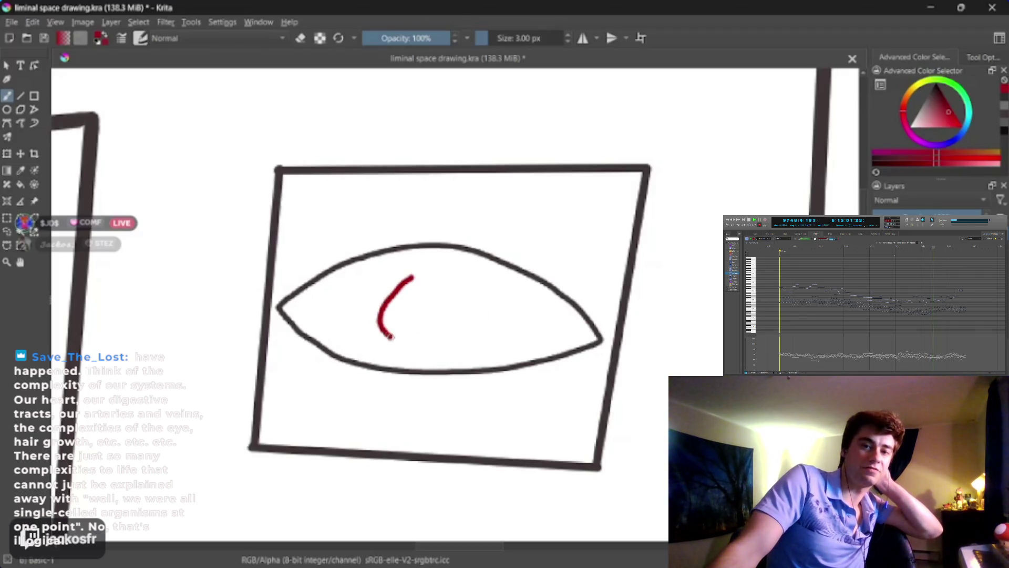
{"action": "left_click_drag", "start_coordinate": [483, 336], "coordinate": [407, 347]}
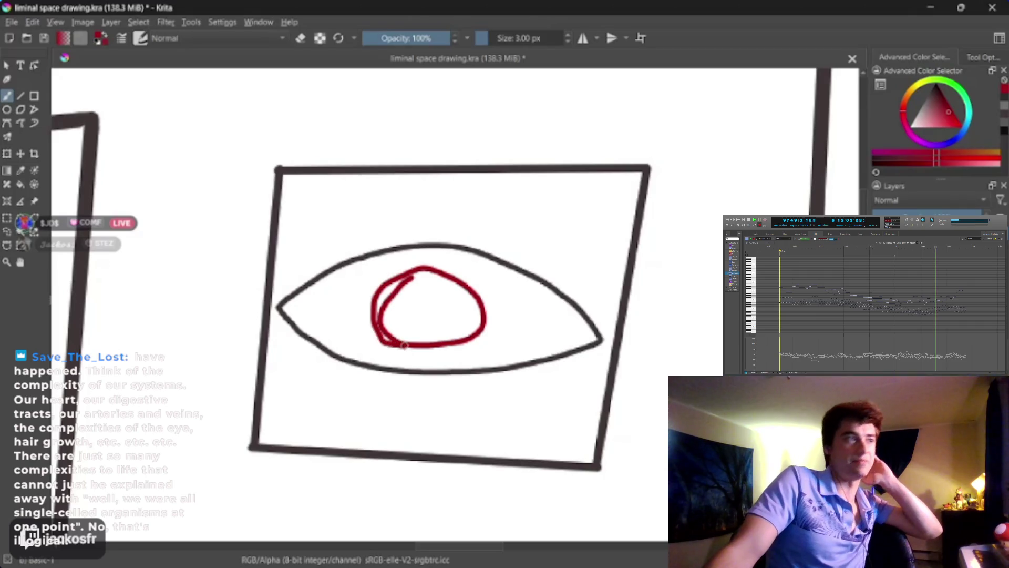
{"action": "key", "text": "Delete"}
{"action": "mouse_move", "coordinate": [421, 271]}
{"action": "left_mouse_down"}
{"action": "mouse_move", "coordinate": [387, 283]}
{"action": "mouse_move", "coordinate": [448, 349]}
{"action": "mouse_move", "coordinate": [451, 279]}
{"action": "mouse_move", "coordinate": [413, 272]}
{"action": "left_mouse_up"}
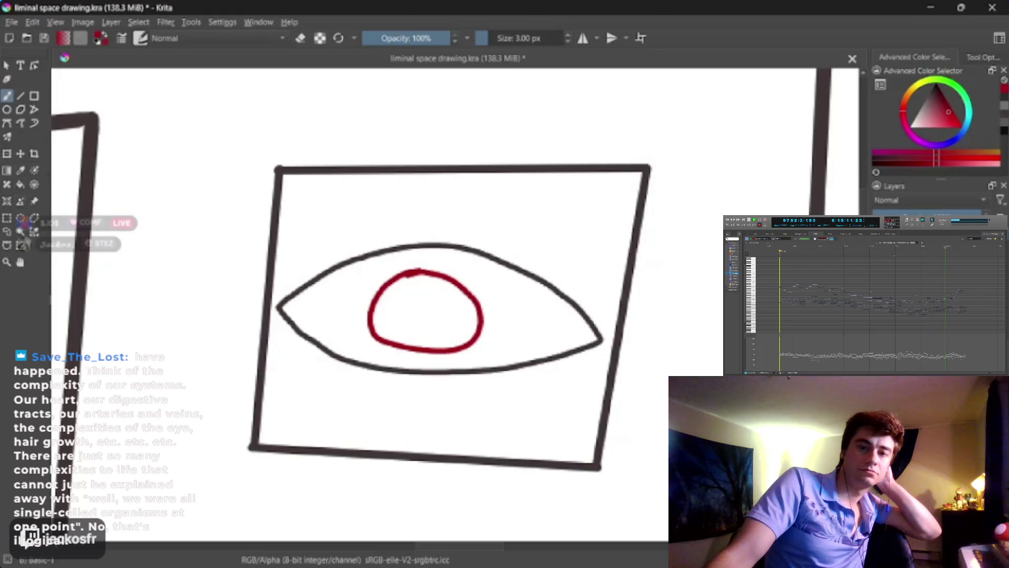
{"action": "key", "text": "f"}
{"action": "left_click", "coordinate": [422, 303]}
{"action": "key", "text": "b"}
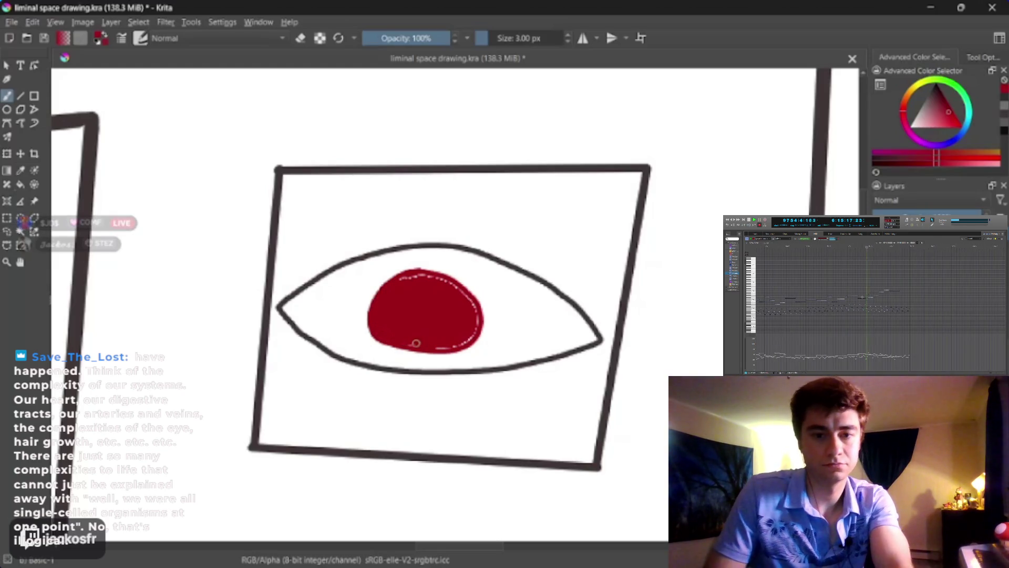
{"action": "mouse_move", "coordinate": [459, 345]}
{"action": "left_mouse_down"}
{"action": "mouse_move", "coordinate": [458, 290]}
{"action": "mouse_move", "coordinate": [399, 278]}
{"action": "left_mouse_up"}
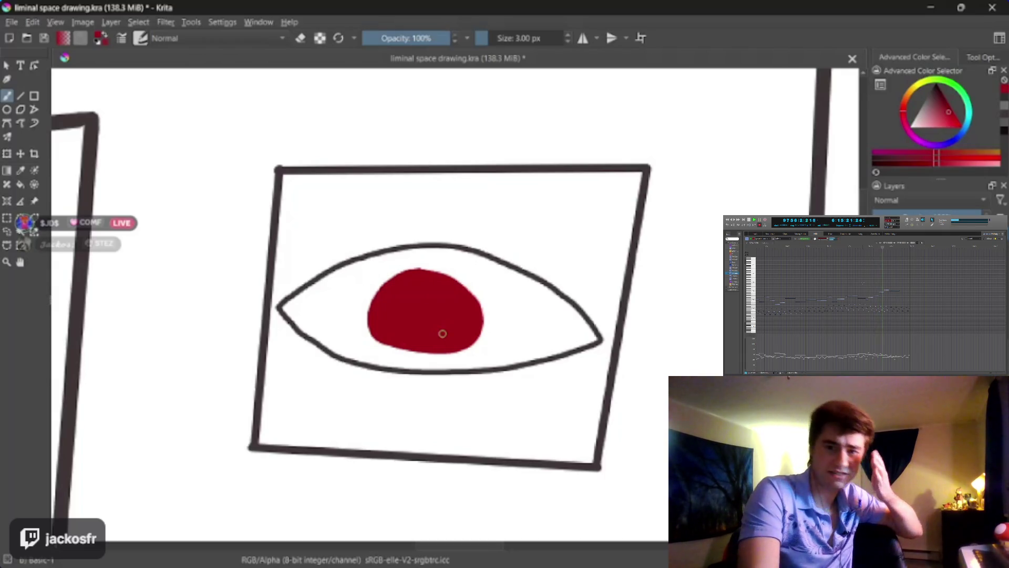
Step: Switch to the dark colour and paint a black vertical slit pupil in the red iris
{"action": "key", "text": "x"}
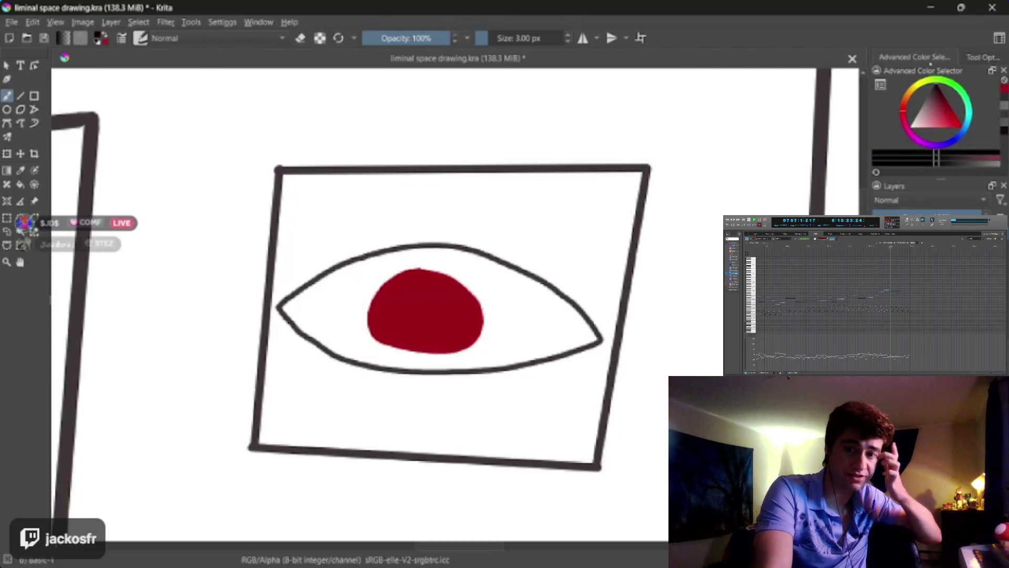
{"action": "left_click_drag", "start_coordinate": [413, 298], "coordinate": [423, 334]}
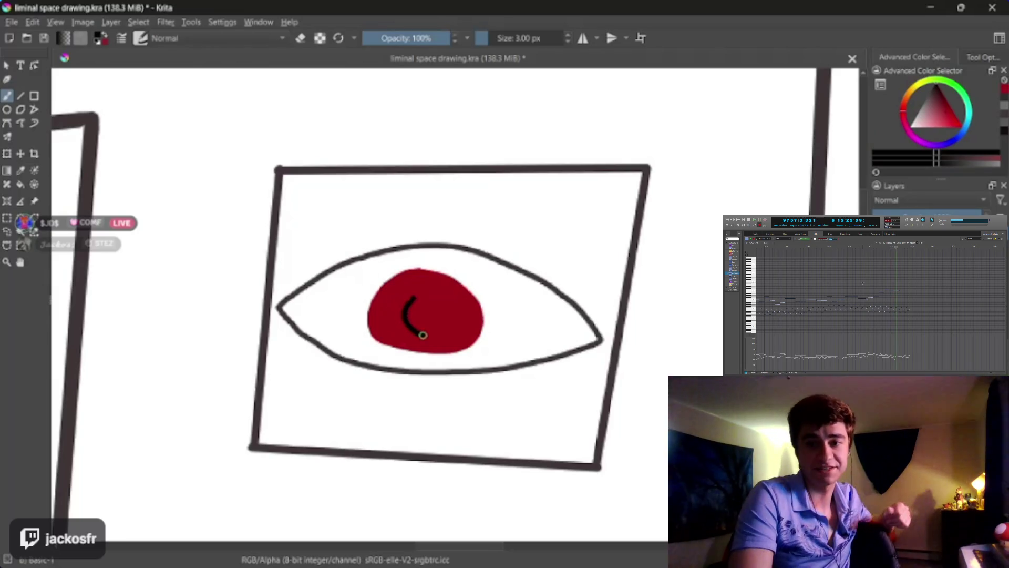
{"action": "mouse_move", "coordinate": [419, 292]}
{"action": "left_mouse_down"}
{"action": "mouse_move", "coordinate": [414, 318]}
{"action": "mouse_move", "coordinate": [423, 303]}
{"action": "left_mouse_up"}
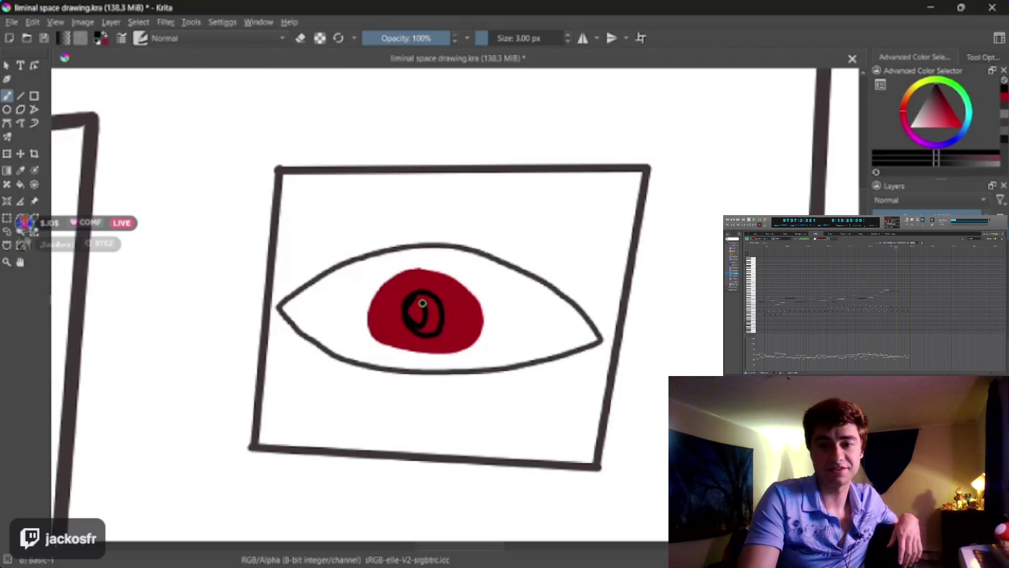
{"action": "key", "text": "ctrl+z"}
{"action": "key", "text": "ctrl+z"}
{"action": "key", "text": "ctrl+z"}
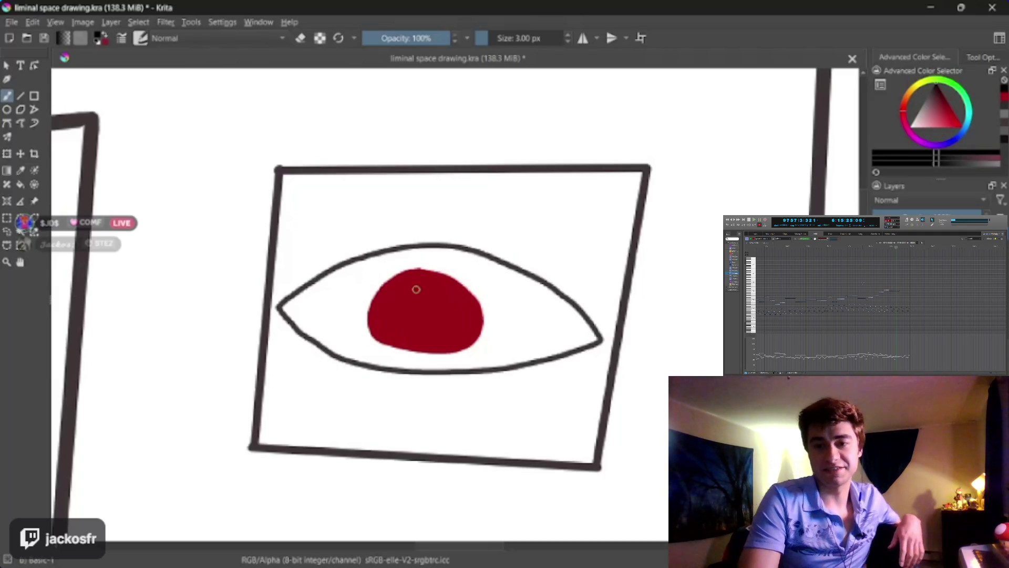
{"action": "mouse_move", "coordinate": [415, 288]}
{"action": "left_mouse_down"}
{"action": "mouse_move", "coordinate": [414, 331]}
{"action": "mouse_move", "coordinate": [426, 328]}
{"action": "mouse_move", "coordinate": [423, 316]}
{"action": "mouse_move", "coordinate": [426, 333]}
{"action": "left_mouse_up"}
{"action": "mouse_move", "coordinate": [431, 296]}
{"action": "left_mouse_down"}
{"action": "mouse_move", "coordinate": [421, 315]}
{"action": "mouse_move", "coordinate": [419, 282]}
{"action": "left_mouse_up"}
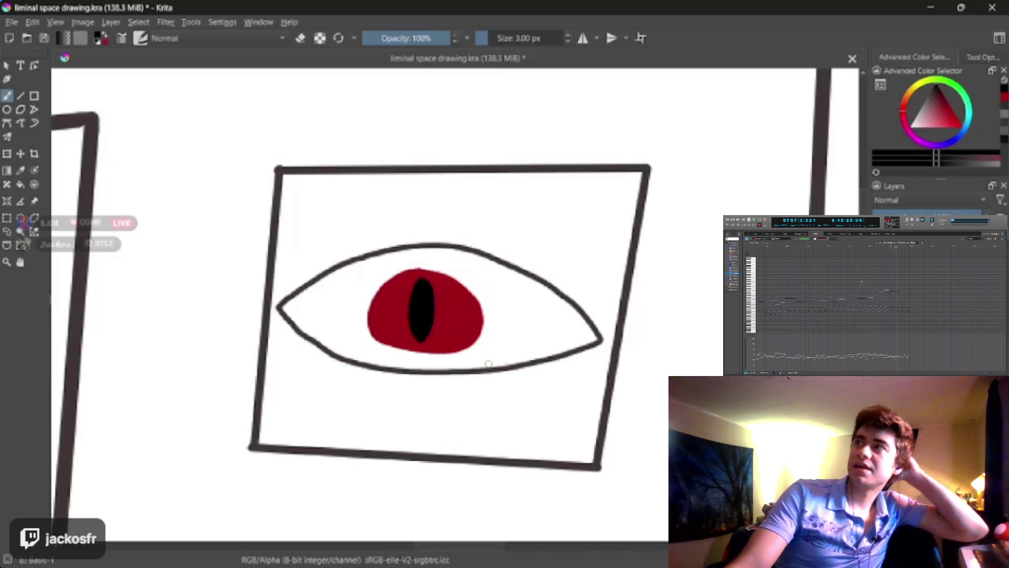
Step: Switch to light grey, thin the brush to 1 px, and draw the first veins right of the iris
{"action": "key", "text": "l"}
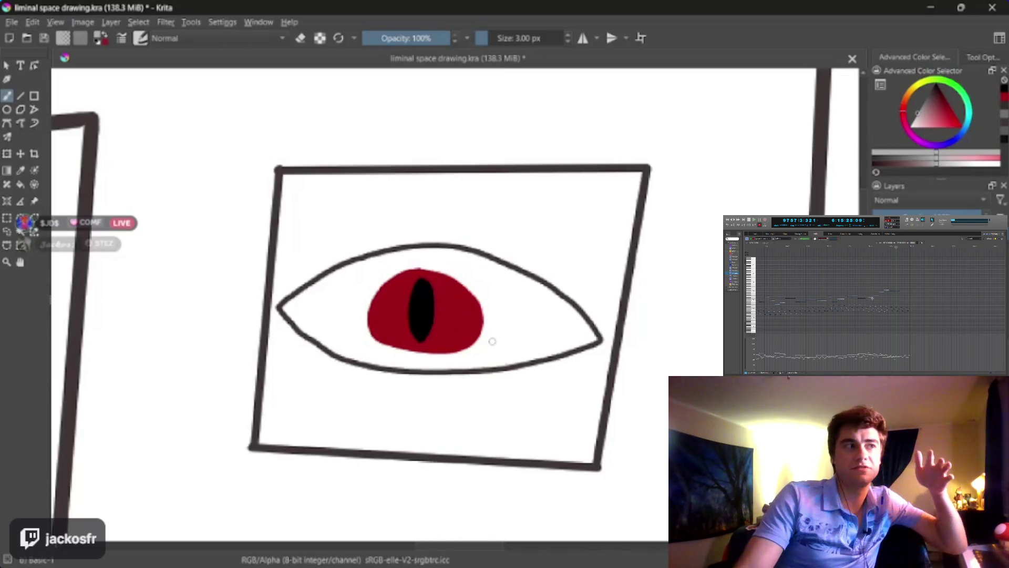
{"action": "left_click_drag", "start_coordinate": [477, 342], "coordinate": [487, 323]}
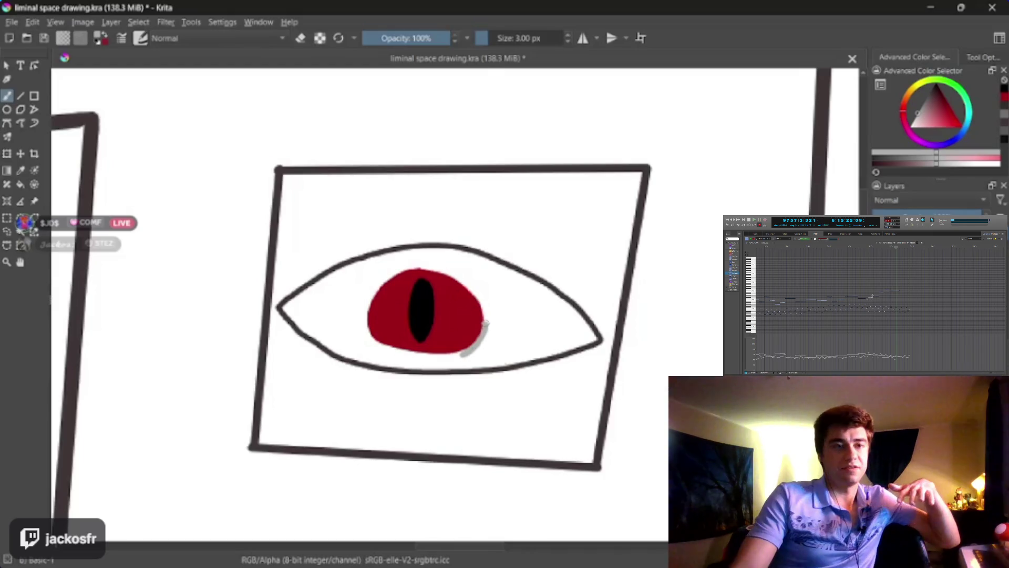
{"action": "key", "text": "ctrl+z"}
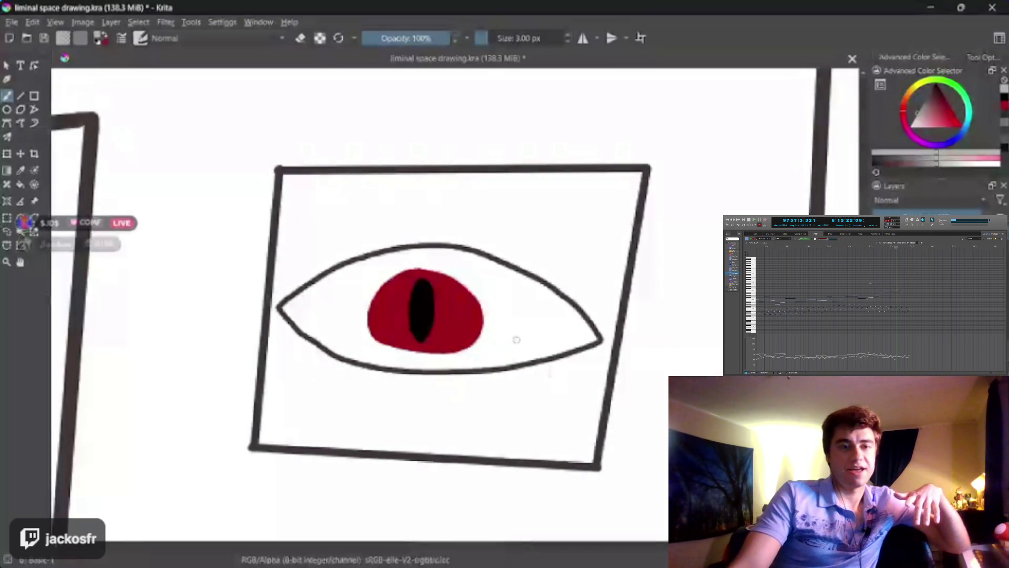
{"action": "key", "text": "bracketleft"}
{"action": "key", "text": "bracketleft"}
{"action": "left_click_drag", "start_coordinate": [488, 323], "coordinate": [561, 298]}
{"action": "left_click_drag", "start_coordinate": [479, 344], "coordinate": [497, 359]}
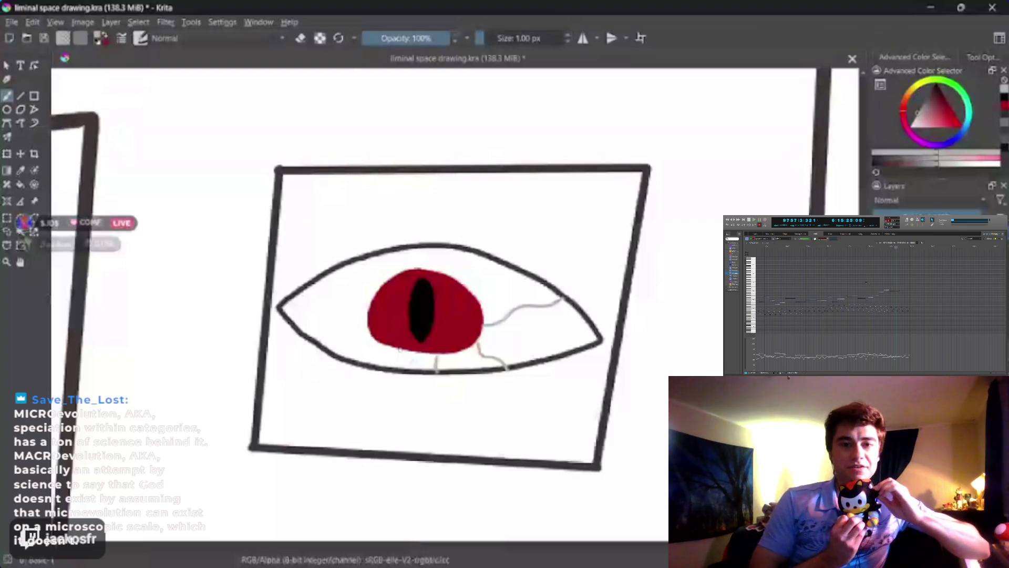
Step: Add thin grey veins on the left side and upper-right edge, extending the right vein to the outline
{"action": "left_click_drag", "start_coordinate": [375, 339], "coordinate": [328, 348]}
{"action": "left_click_drag", "start_coordinate": [368, 316], "coordinate": [290, 320]}
{"action": "left_click_drag", "start_coordinate": [371, 302], "coordinate": [317, 283]}
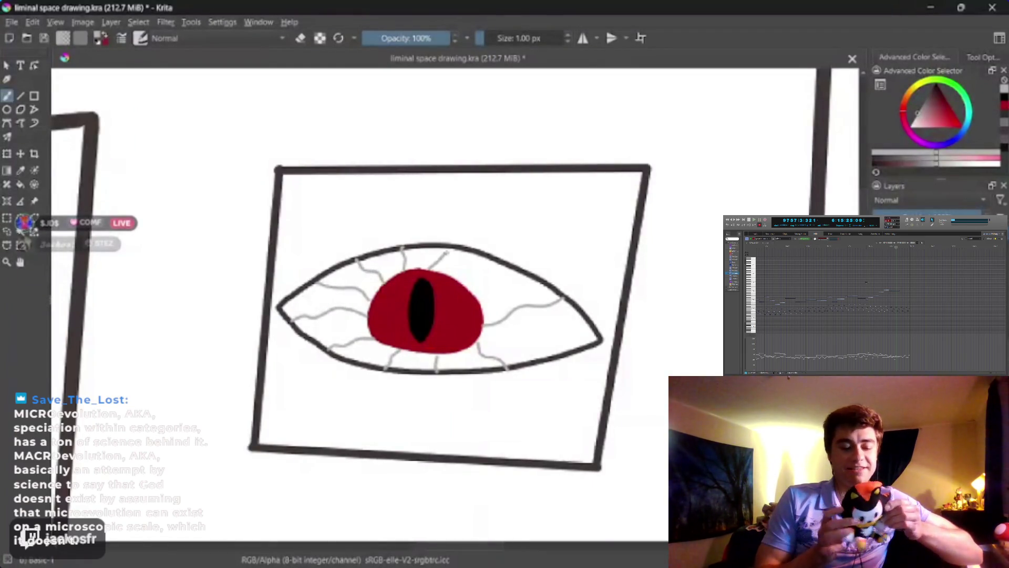
{"action": "left_click_drag", "start_coordinate": [456, 280], "coordinate": [475, 271]}
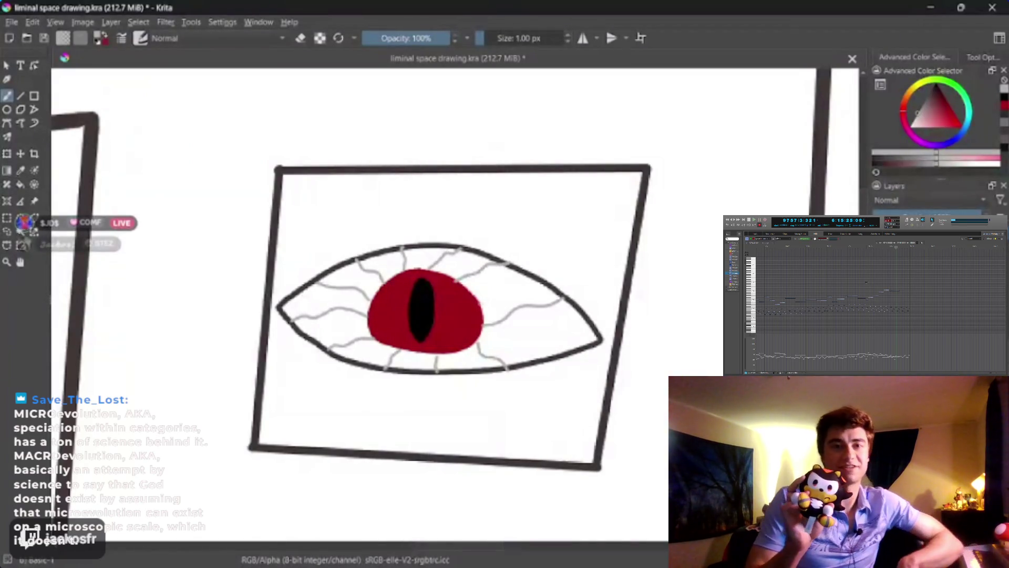
{"action": "left_click_drag", "start_coordinate": [482, 334], "coordinate": [505, 337]}
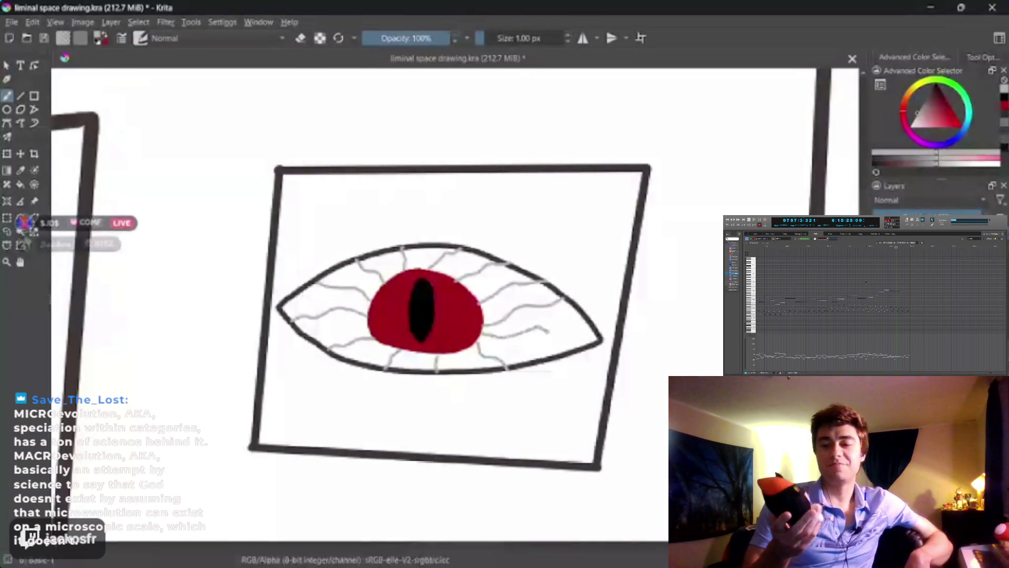
{"action": "left_click_drag", "start_coordinate": [582, 334], "coordinate": [604, 341]}
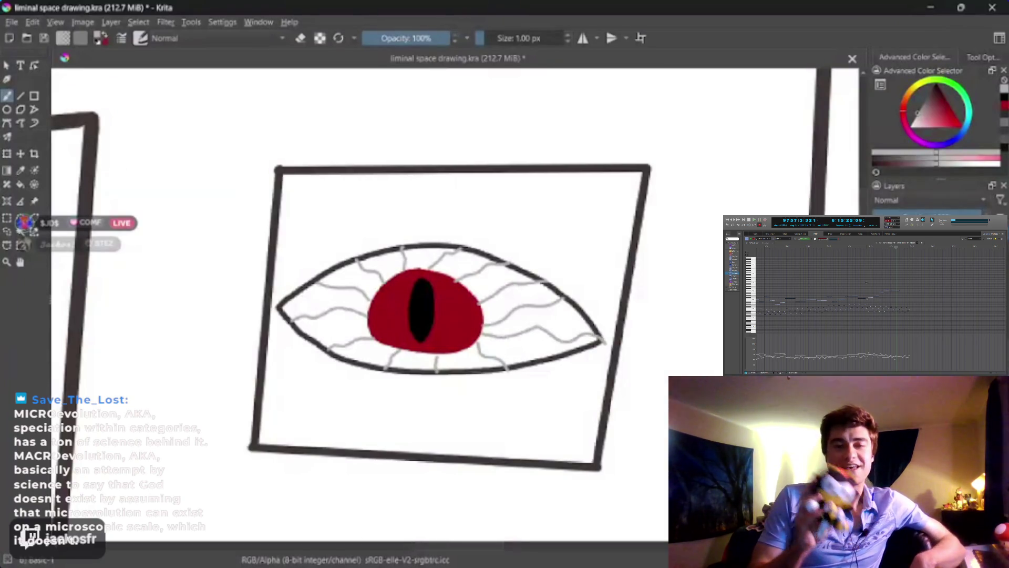
Step: Choose a dark, muted red and bucket-fill the iris with it
{"action": "left_click", "coordinate": [841, 168], "text": "ctrl"}
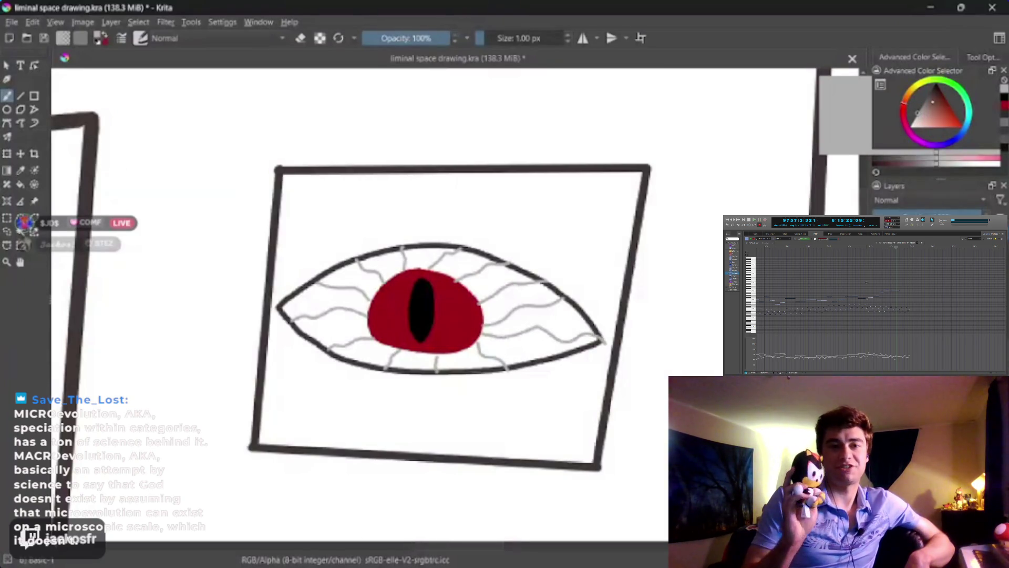
{"action": "left_click", "coordinate": [425, 336], "text": "ctrl"}
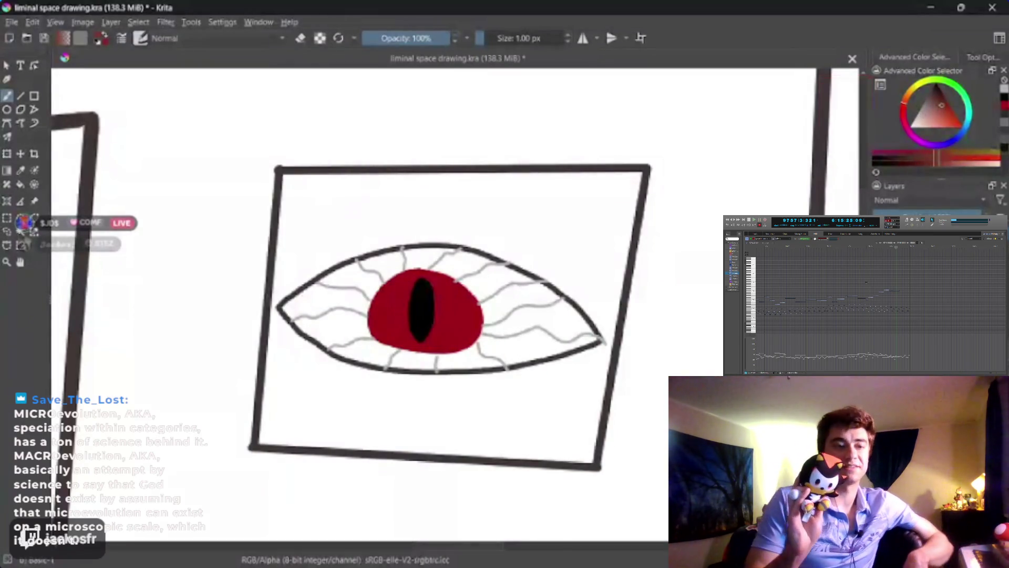
{"action": "key", "text": "f"}
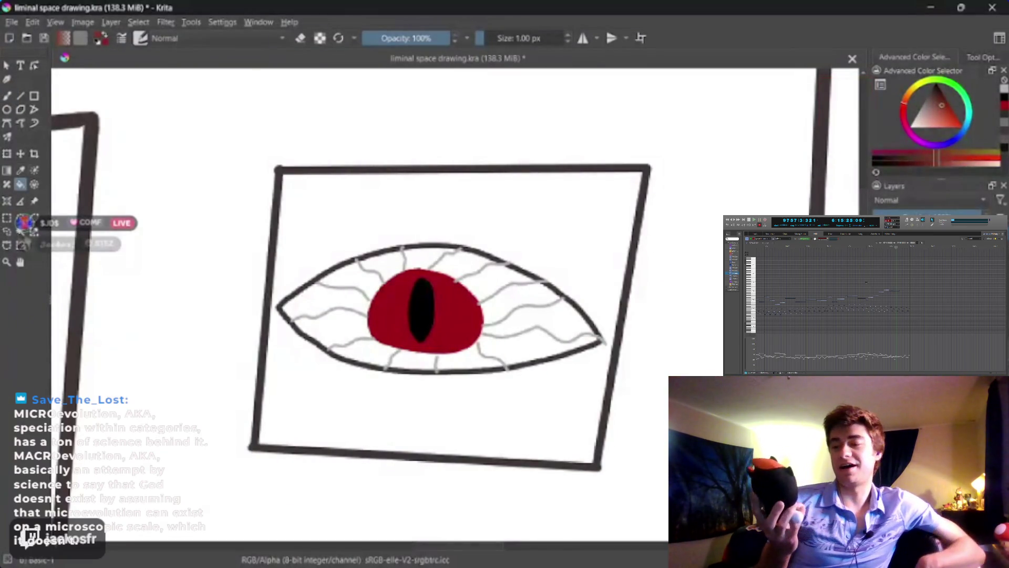
{"action": "left_click", "coordinate": [468, 307]}
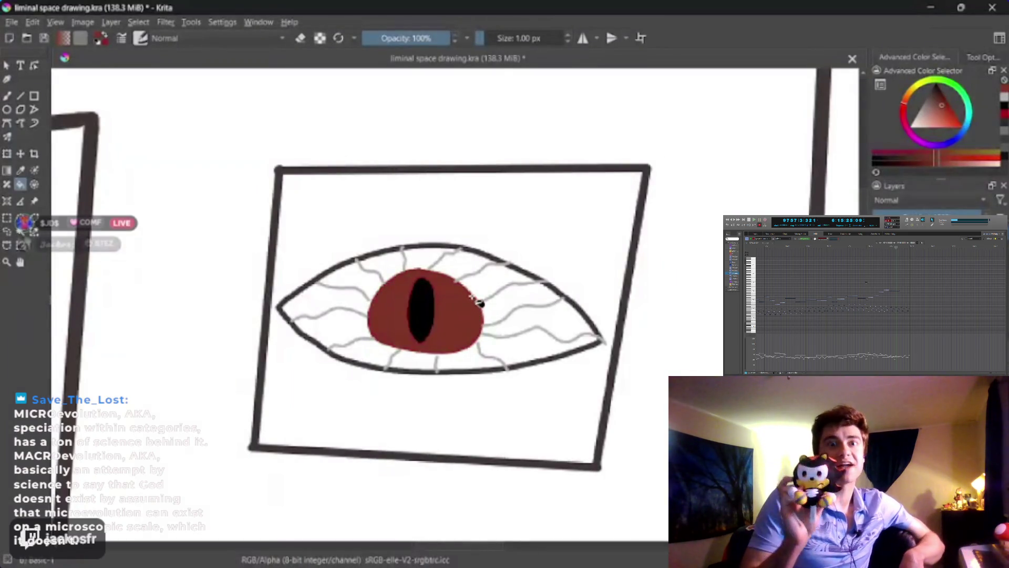
{"action": "key", "text": "b"}
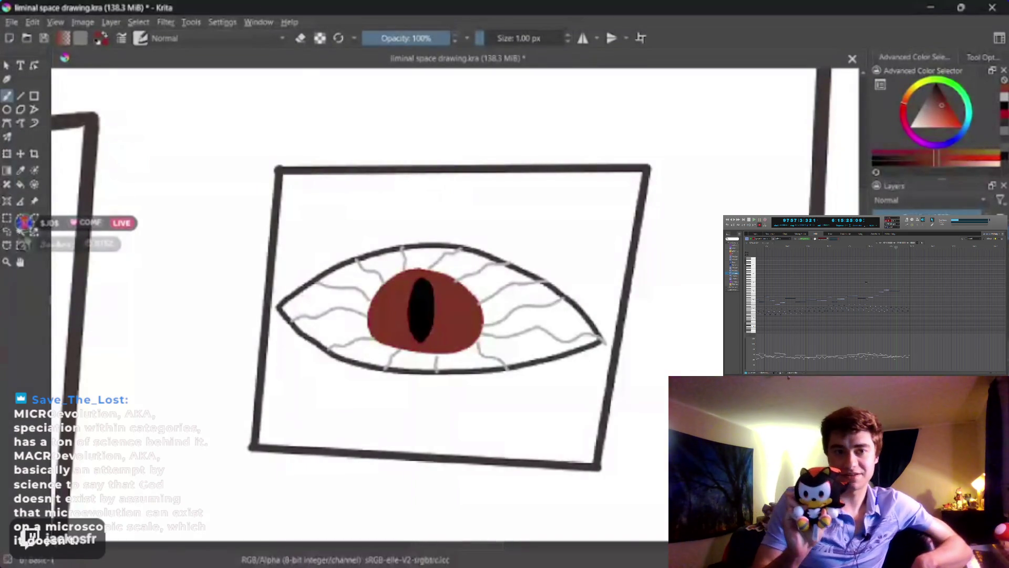
Step: Zoom out to check the eye, then fill the frame area around the eye dark red
{"action": "key", "text": "plus"}
{"action": "key", "text": "plus"}
{"action": "key", "text": "plus"}
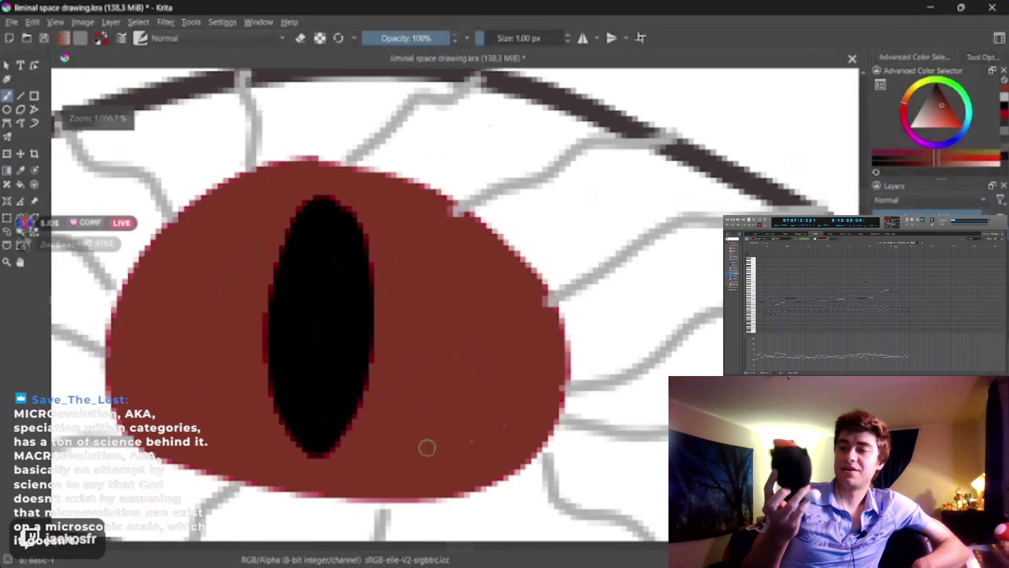
{"action": "key", "text": "minus"}
{"action": "key", "text": "minus"}
{"action": "key", "text": "minus"}
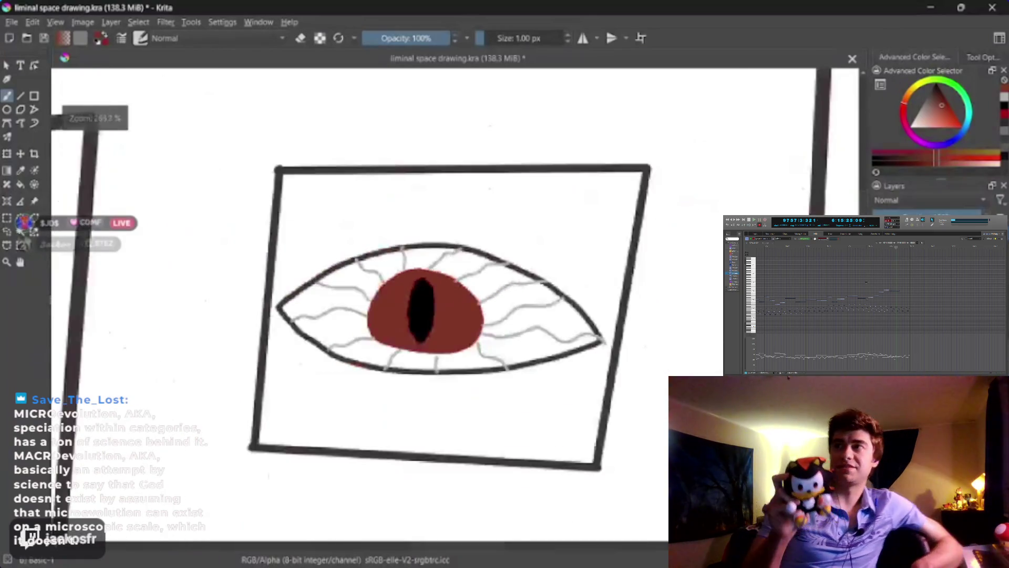
{"action": "key", "text": "minus"}
{"action": "key", "text": "minus"}
{"action": "key", "text": "minus"}
{"action": "key", "text": "minus"}
{"action": "key", "text": "minus"}
{"action": "key", "text": "plus"}
{"action": "key", "text": "plus"}
{"action": "key", "text": "plus"}
{"action": "key", "text": "plus"}
{"action": "key", "text": "plus"}
{"action": "key", "text": "plus"}
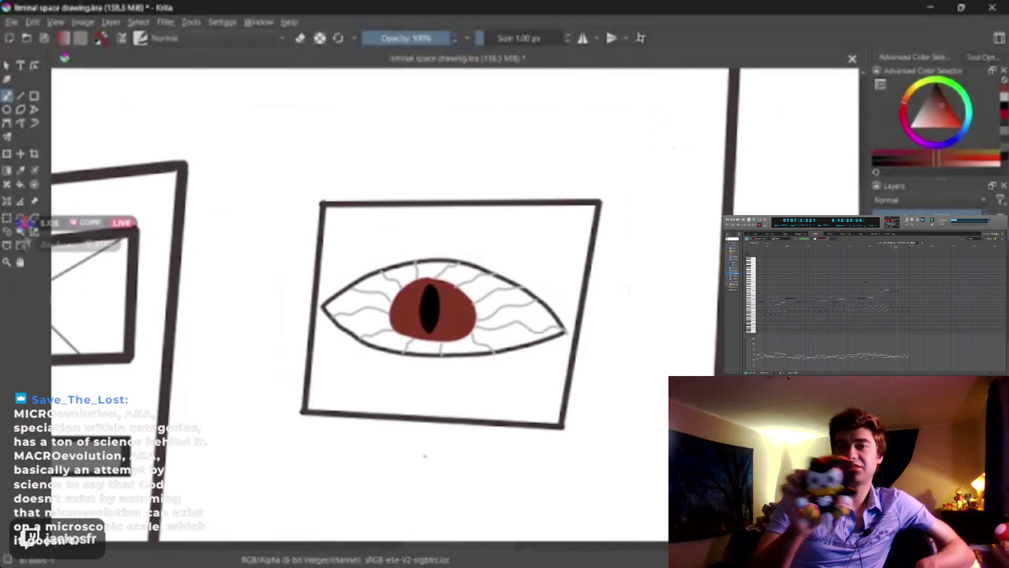
{"action": "key", "text": "f"}
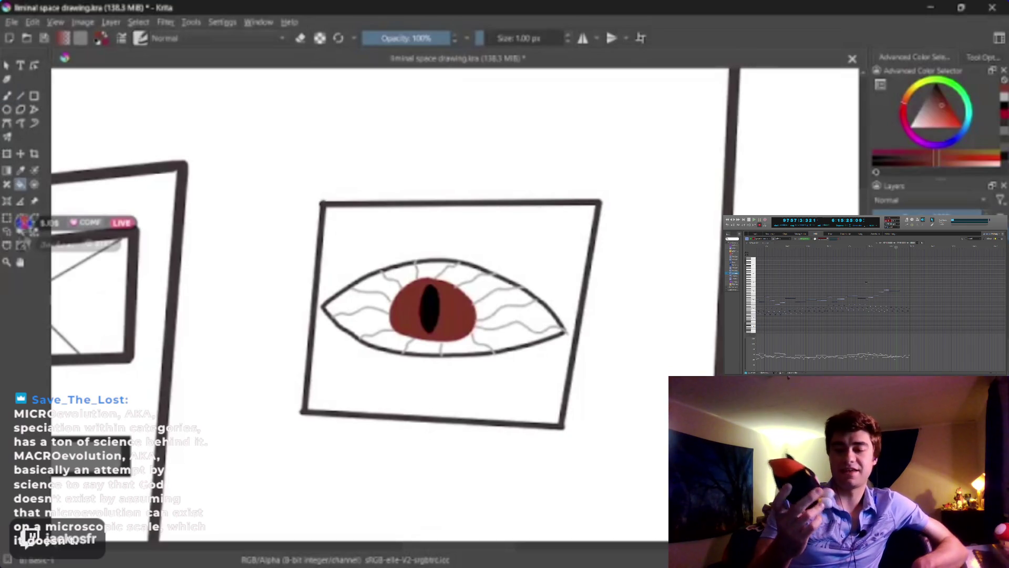
{"action": "left_click", "coordinate": [338, 384]}
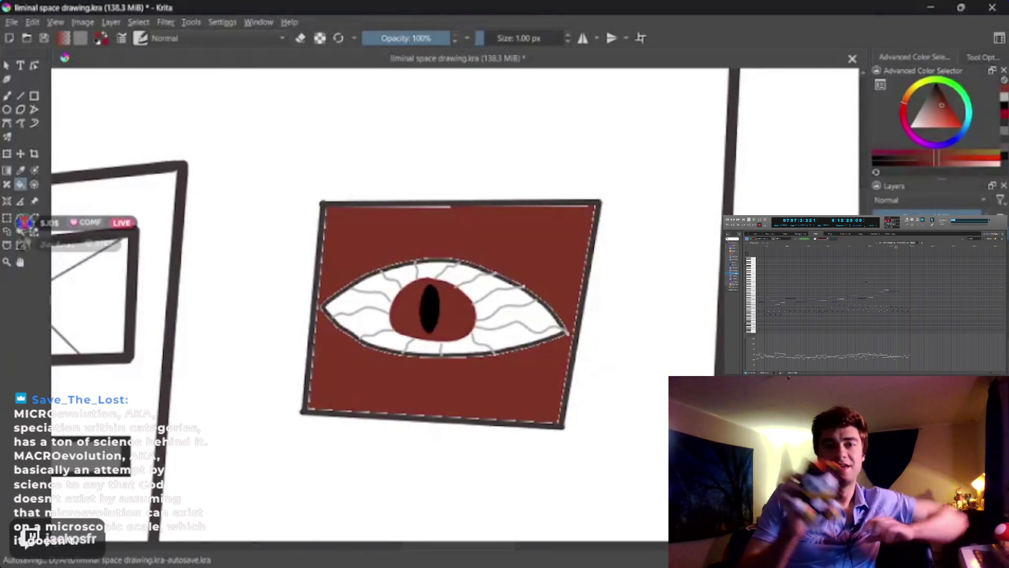
Step: Replace the dark red background around the eye with a solid black fill and view the whole hallway
{"action": "key", "text": "ctrl+z"}
{"action": "key", "text": "b"}
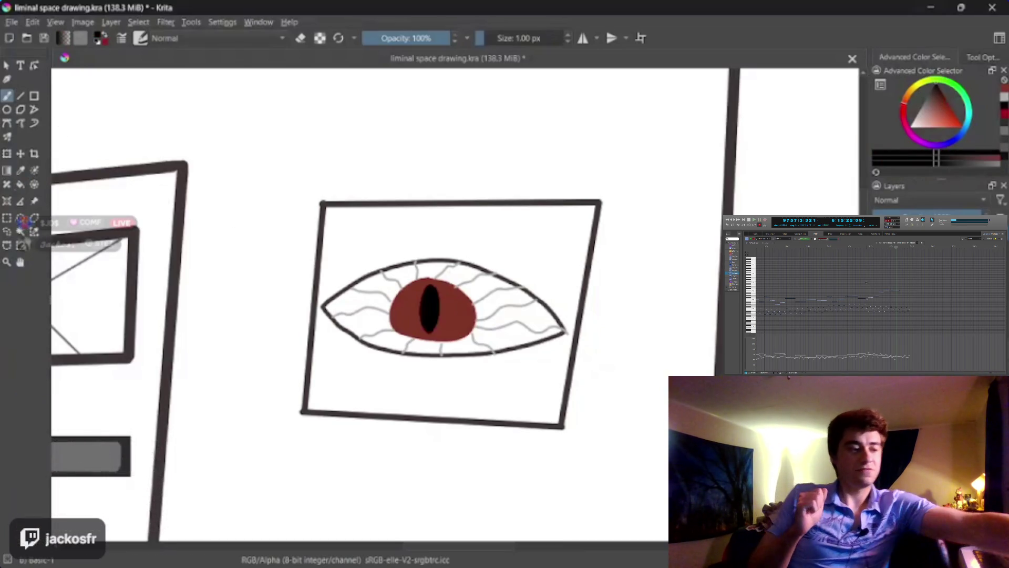
{"action": "key", "text": "f"}
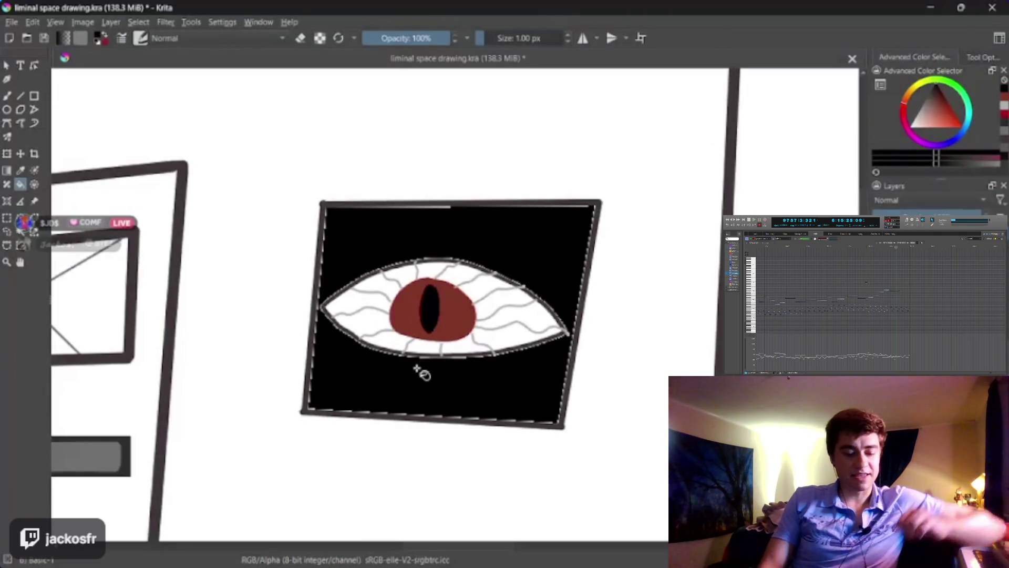
{"action": "left_click", "coordinate": [424, 374]}
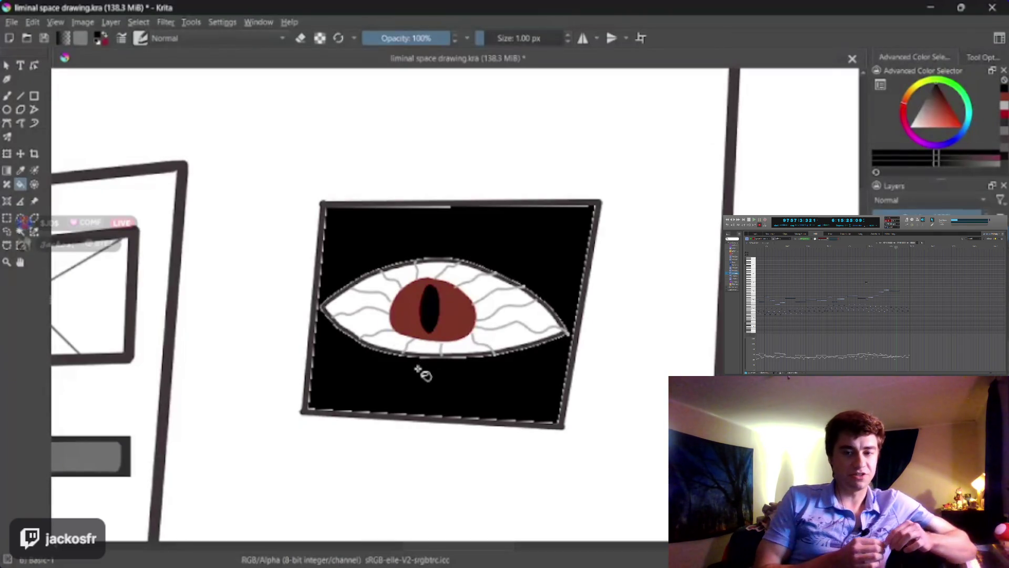
{"action": "key", "text": "minus"}
{"action": "key", "text": "minus"}
{"action": "key", "text": "minus"}
{"action": "key", "text": "minus"}
{"action": "key", "text": "minus"}
{"action": "key", "text": "plus"}
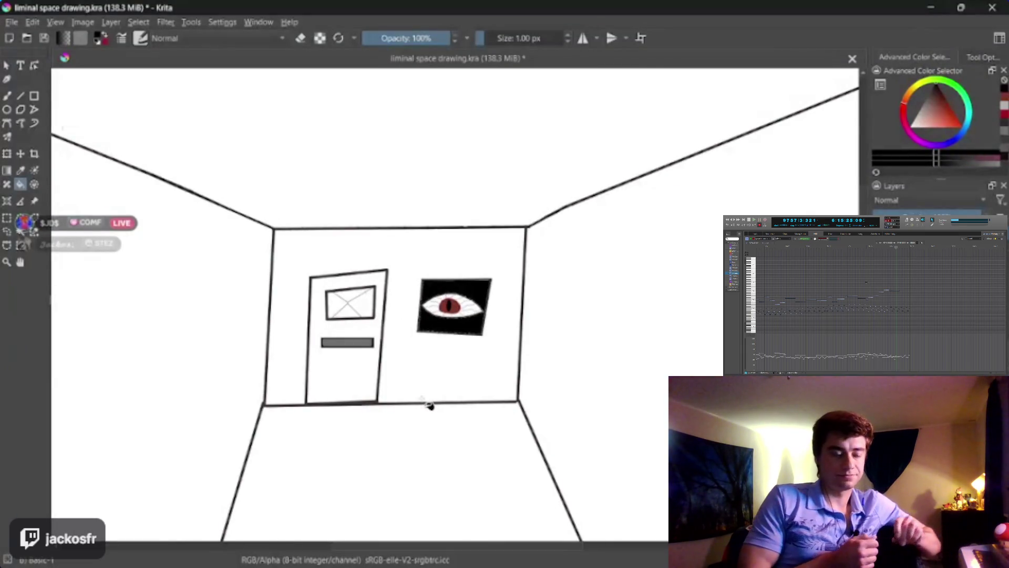
Step: Bring the right wall into view, switch to the Line tool and enlarge the brush slightly
{"action": "key", "text": "minus"}
{"action": "key", "text": "minus"}
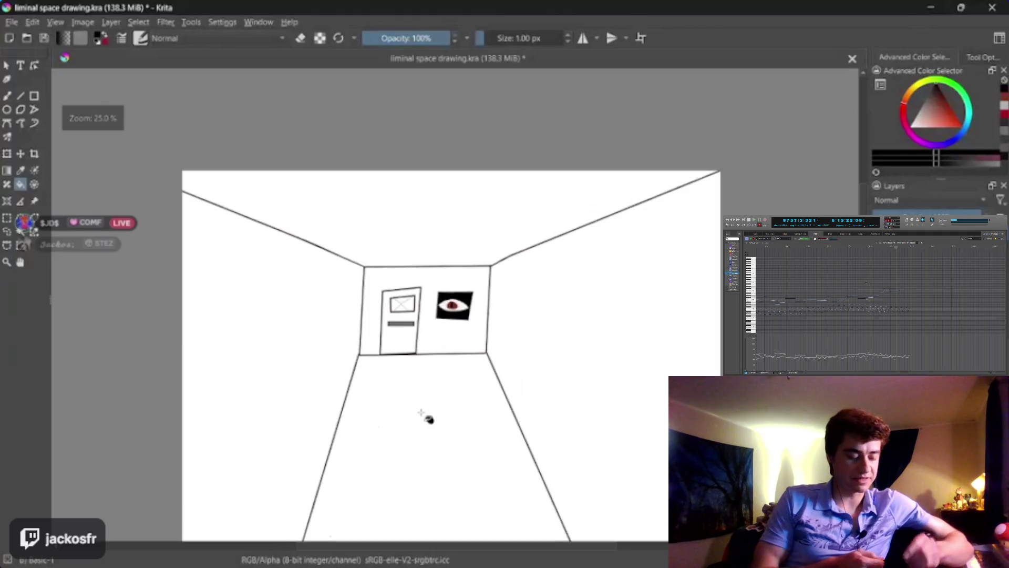
{"action": "mouse_move", "coordinate": [428, 418]}
{"action": "left_mouse_down"}
{"action": "mouse_move", "coordinate": [444, 346]}
{"action": "mouse_move", "coordinate": [412, 337]}
{"action": "left_mouse_up"}
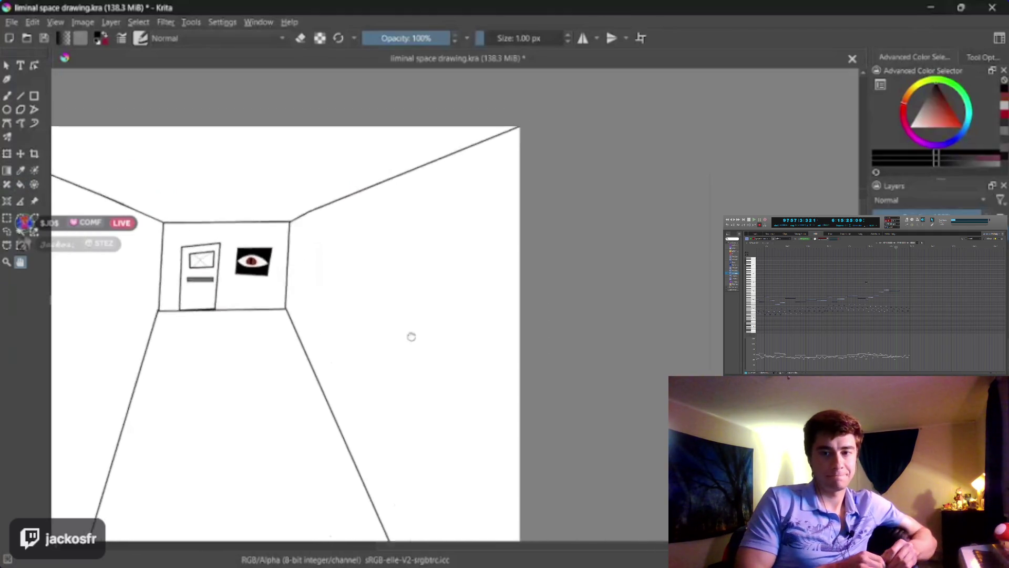
{"action": "scroll", "coordinate": [412, 337], "scroll_direction": "up", "scroll_amount": 1}
{"action": "scroll", "coordinate": [398, 362], "scroll_direction": "up", "scroll_amount": 1}
{"action": "scroll", "coordinate": [433, 316], "scroll_direction": "up", "scroll_amount": 1}
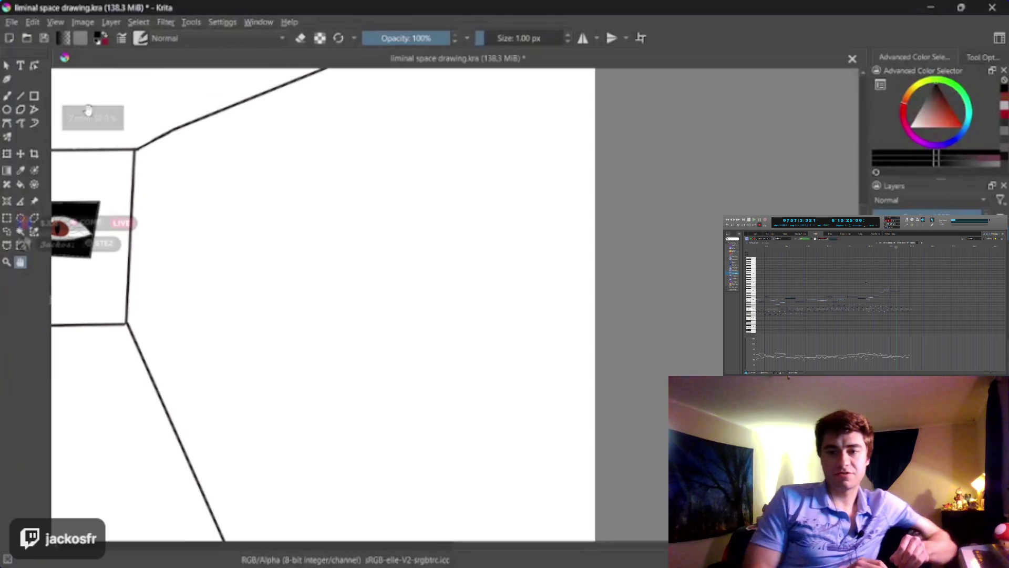
{"action": "key", "text": "b"}
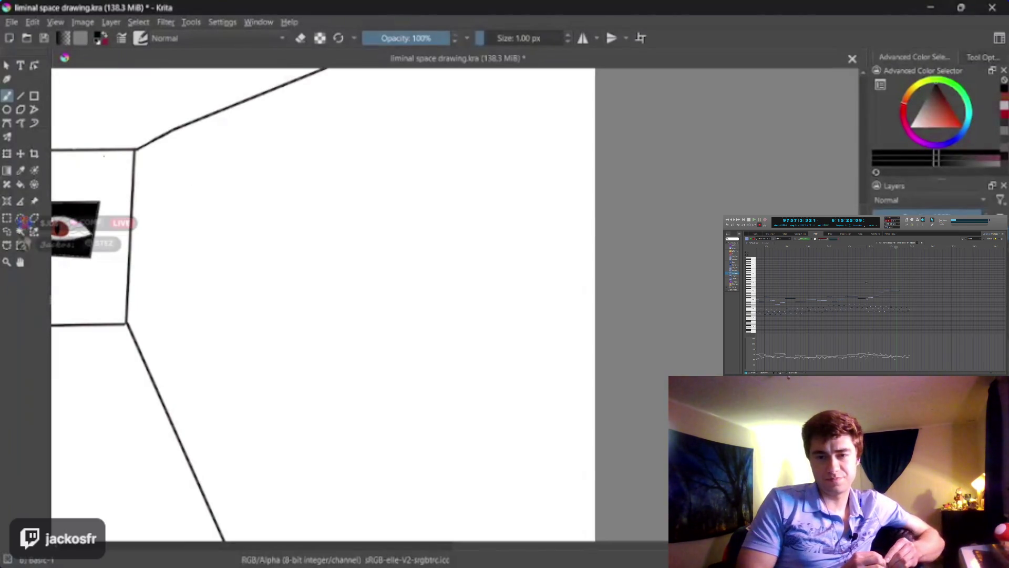
{"action": "key", "text": "v"}
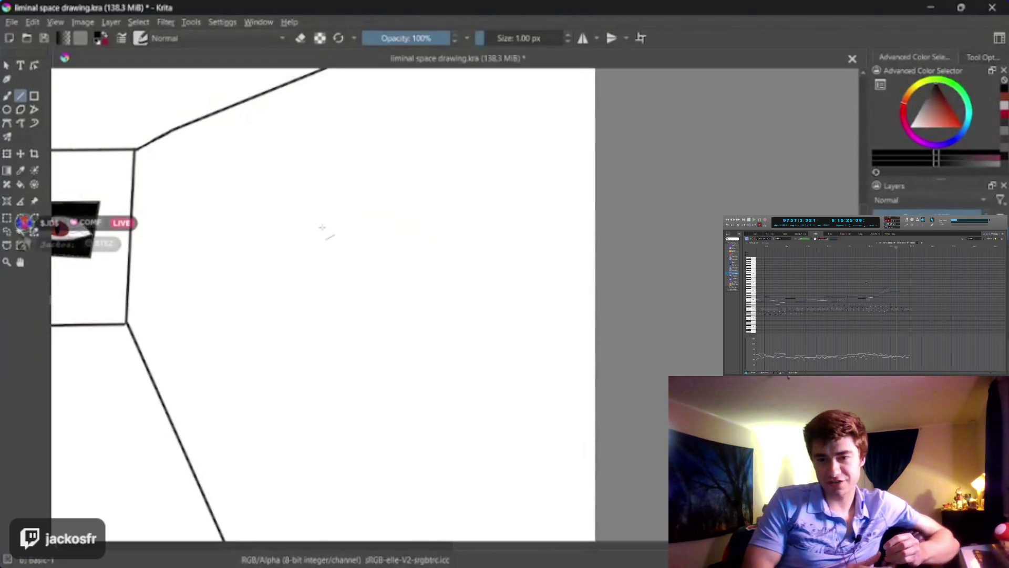
{"action": "left_click_drag", "start_coordinate": [324, 221], "coordinate": [529, 196]}
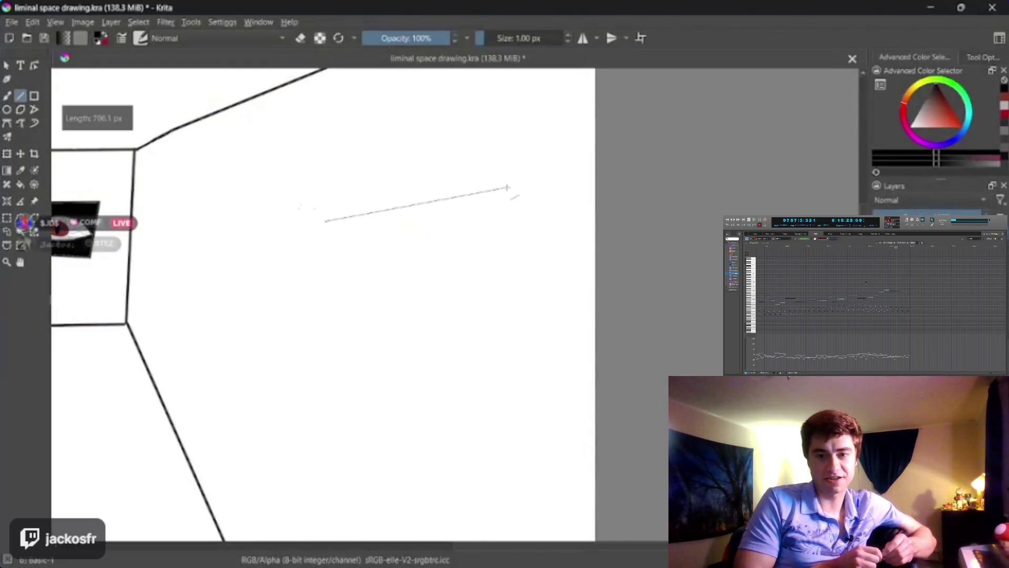
{"action": "key", "text": "Escape"}
{"action": "mouse_move", "coordinate": [309, 199]}
{"action": "left_mouse_down"}
{"action": "mouse_move", "coordinate": [490, 174]}
{"action": "mouse_move", "coordinate": [497, 223]}
{"action": "mouse_move", "coordinate": [483, 343]}
{"action": "mouse_move", "coordinate": [302, 354]}
{"action": "mouse_move", "coordinate": [309, 197]}
{"action": "left_mouse_up"}
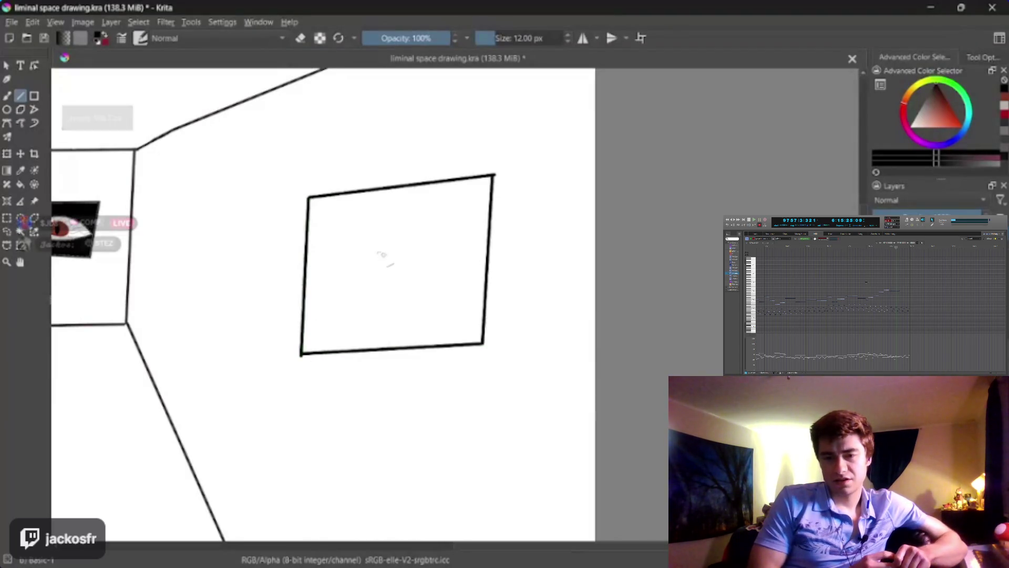
{"action": "key", "text": "bracketright"}
{"action": "scroll", "coordinate": [452, 343], "scroll_direction": "down", "scroll_amount": 4}
{"action": "scroll", "coordinate": [449, 335], "scroll_direction": "down", "scroll_amount": 1}
{"action": "scroll", "coordinate": [450, 334], "scroll_direction": "up", "scroll_amount": 1}
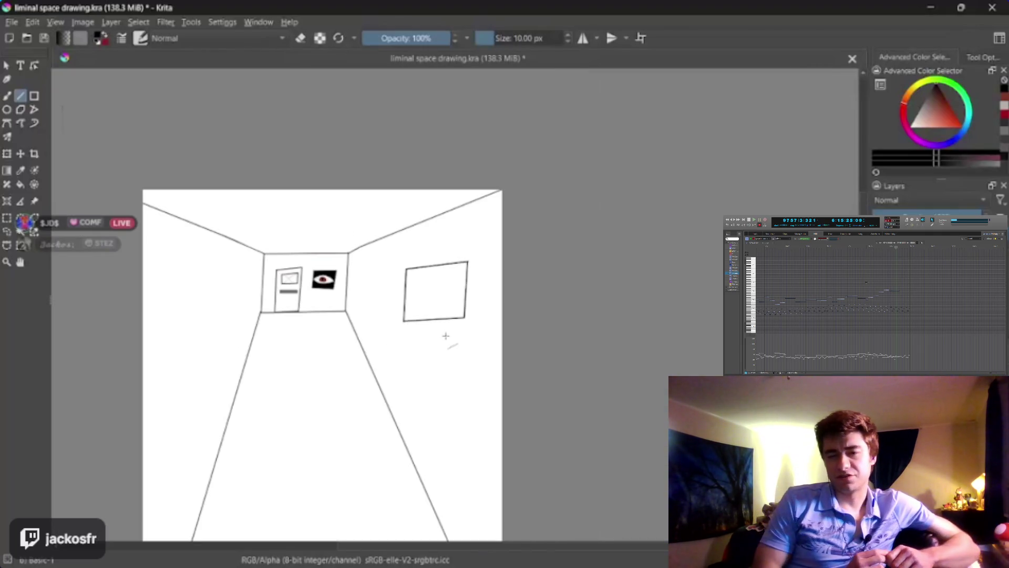
Step: Undo the old frame strokes and draw a tilted four-sided frame of straight lines on the right wall
{"action": "key", "text": "ctrl+z"}
{"action": "key", "text": "ctrl+z"}
{"action": "key", "text": "ctrl+z"}
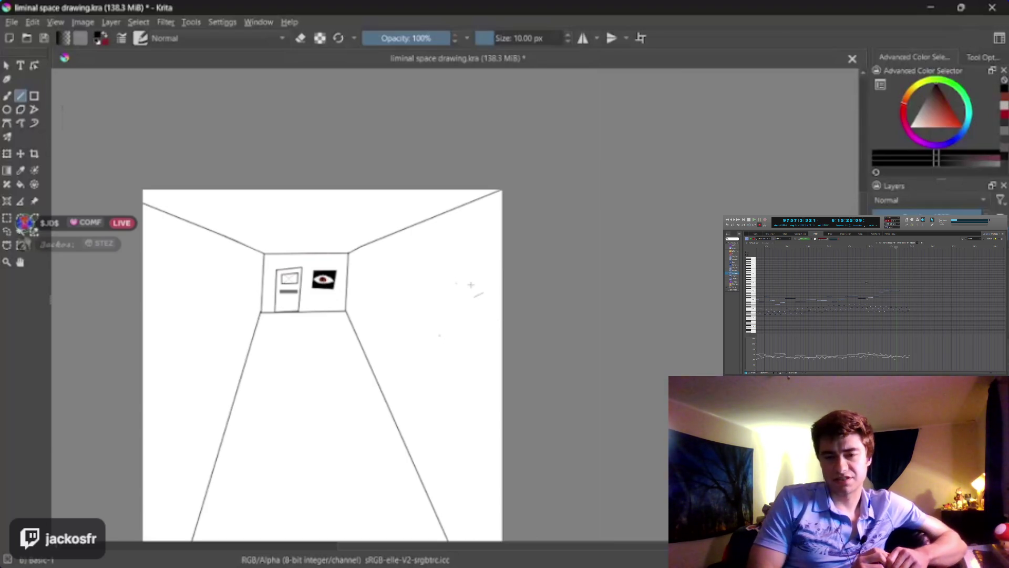
{"action": "left_click_drag", "start_coordinate": [471, 283], "coordinate": [394, 272]}
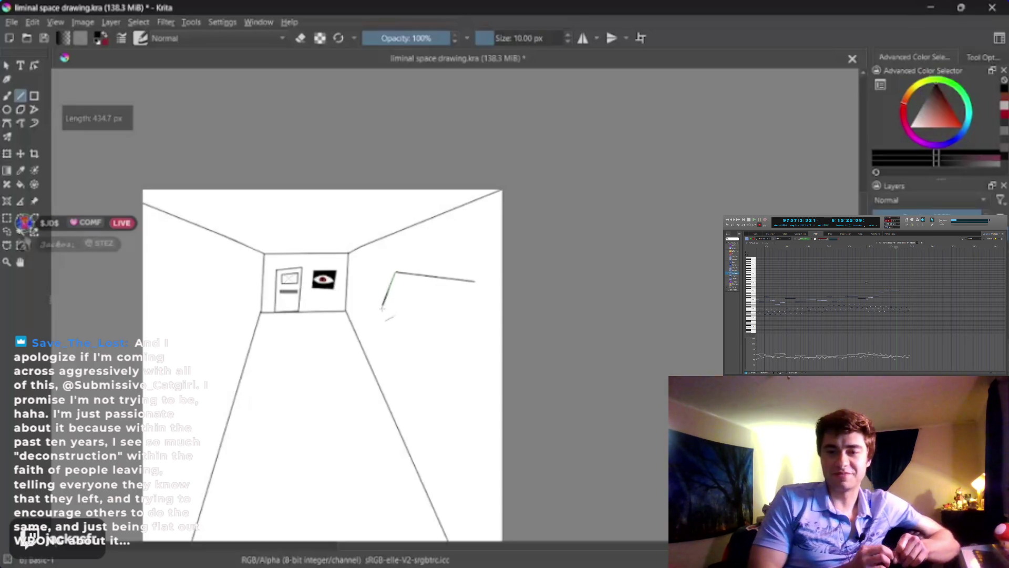
{"action": "left_click_drag", "start_coordinate": [383, 309], "coordinate": [382, 311]}
{"action": "left_click_drag", "start_coordinate": [444, 337], "coordinate": [476, 285]}
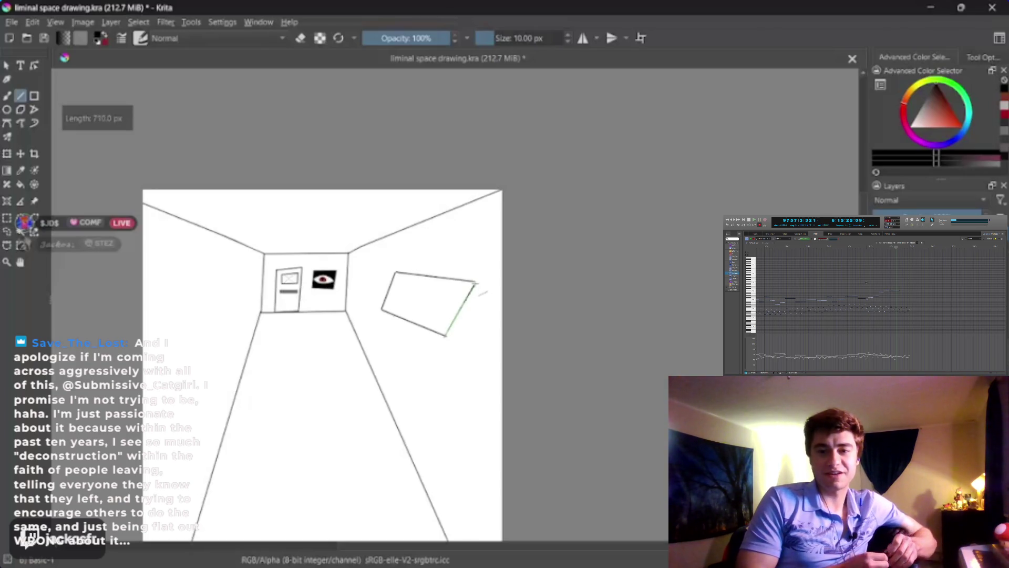
{"action": "left_click_drag", "start_coordinate": [475, 277], "coordinate": [475, 277]}
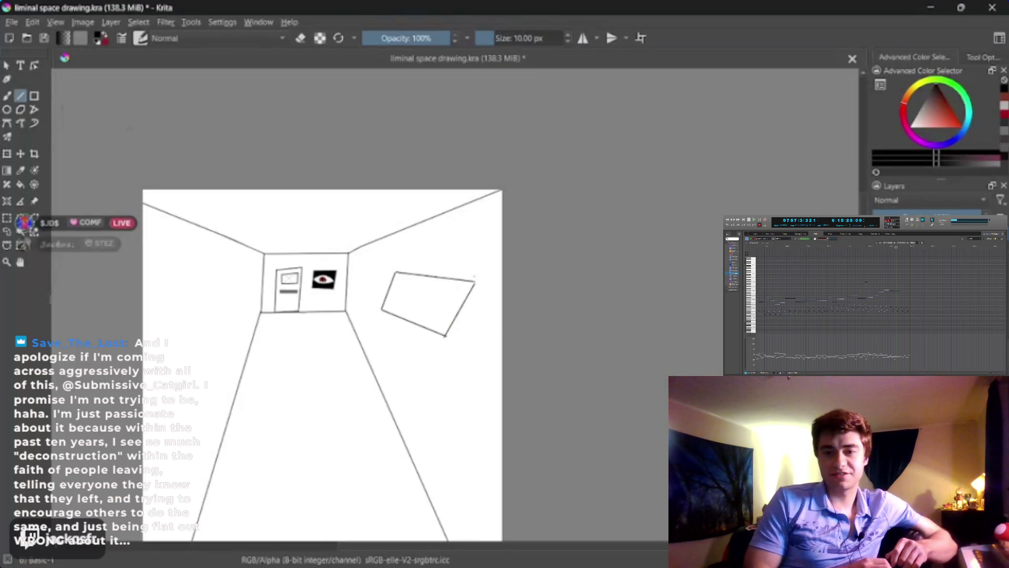
{"action": "scroll", "coordinate": [456, 314], "scroll_direction": "up", "scroll_amount": 2}
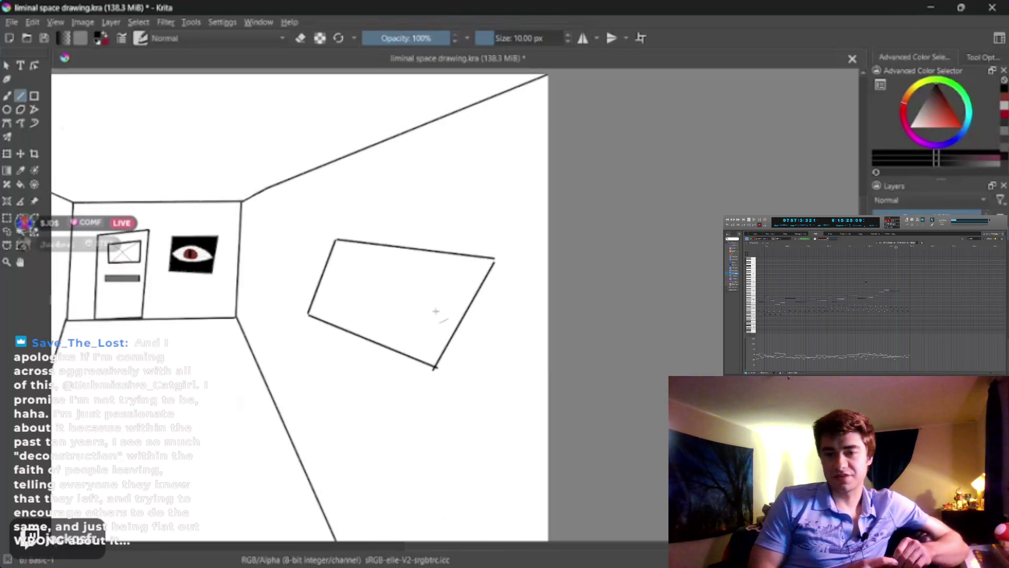
{"action": "scroll", "coordinate": [434, 311], "scroll_direction": "up", "scroll_amount": 1}
{"action": "key", "text": "plus"}
{"action": "key", "text": "b"}
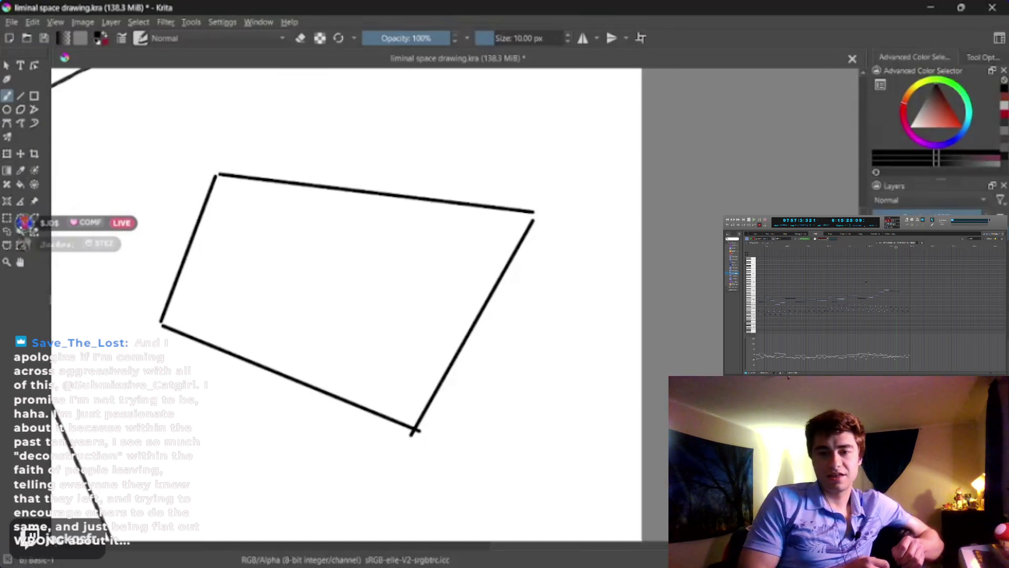
{"action": "left_click", "coordinate": [20, 262]}
{"action": "left_click_drag", "start_coordinate": [279, 298], "coordinate": [154, 339]}
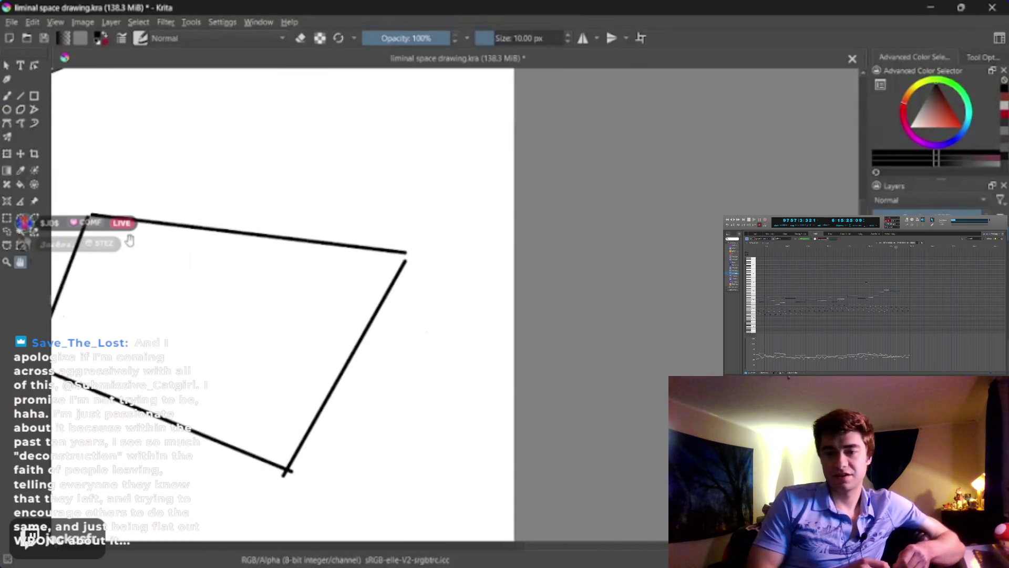
{"action": "key", "text": "b"}
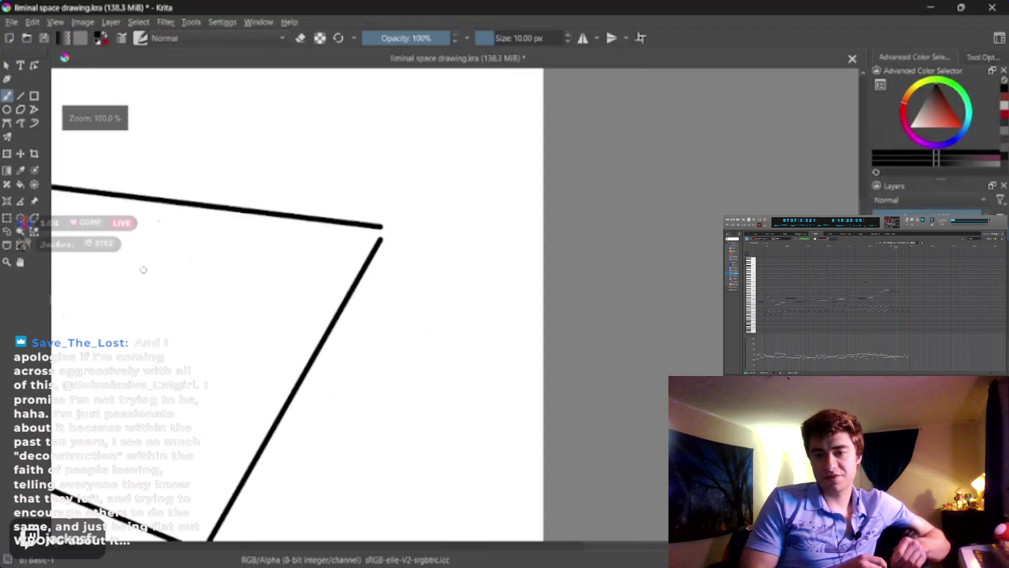
{"action": "left_click_drag", "start_coordinate": [128, 265], "coordinate": [261, 274]}
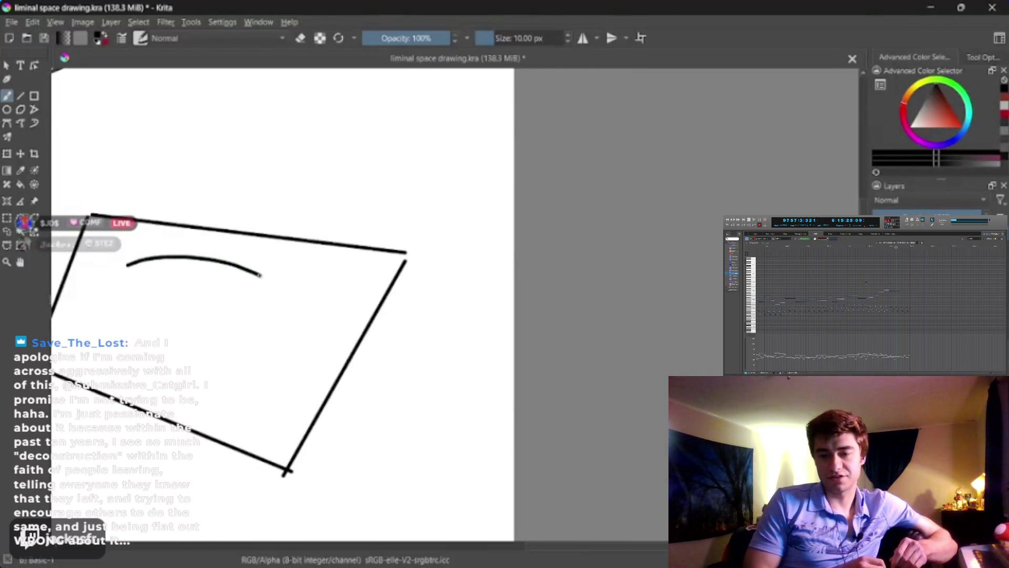
{"action": "mouse_move", "coordinate": [305, 361]}
{"action": "left_mouse_down"}
{"action": "mouse_move", "coordinate": [224, 378]}
{"action": "mouse_move", "coordinate": [111, 336]}
{"action": "mouse_move", "coordinate": [128, 270]}
{"action": "left_mouse_up"}
{"action": "left_click", "coordinate": [186, 284]}
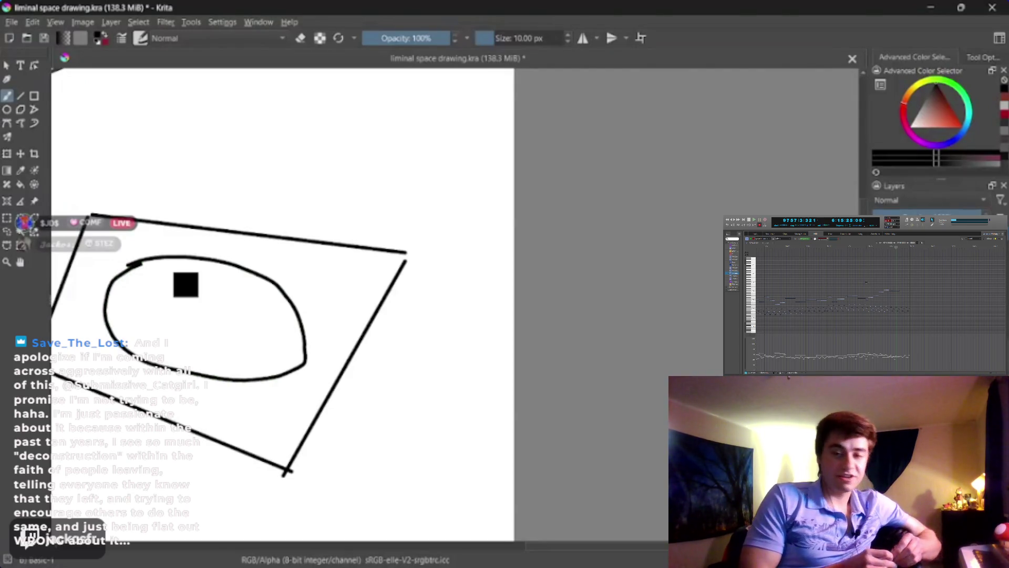
{"action": "key", "text": "ctrl+z"}
{"action": "key", "text": "ctrl+z"}
{"action": "key", "text": "ctrl+z"}
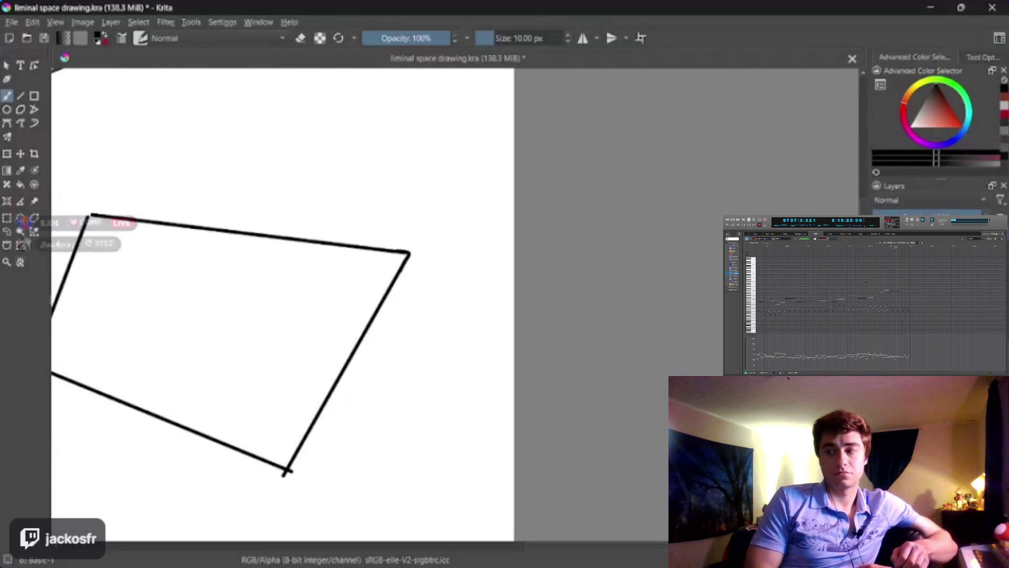
{"action": "scroll", "coordinate": [440, 317], "scroll_direction": "up", "scroll_amount": 2}
Step: Switch to the eraser brush and move the view to the frame's left corner
{"action": "left_click_drag", "start_coordinate": [441, 317], "coordinate": [506, 233]}
{"action": "key", "text": "e"}
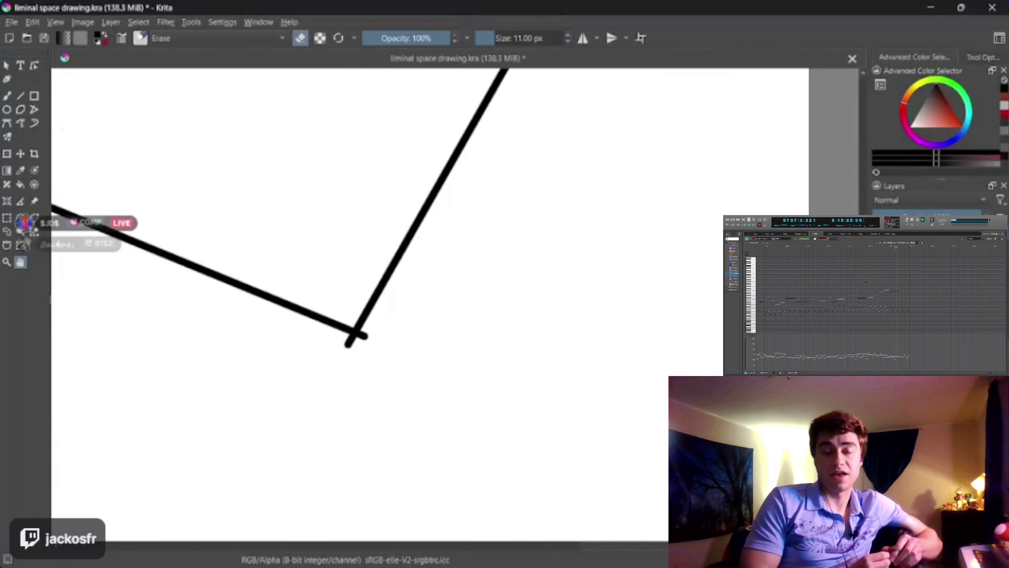
{"action": "key", "text": "b"}
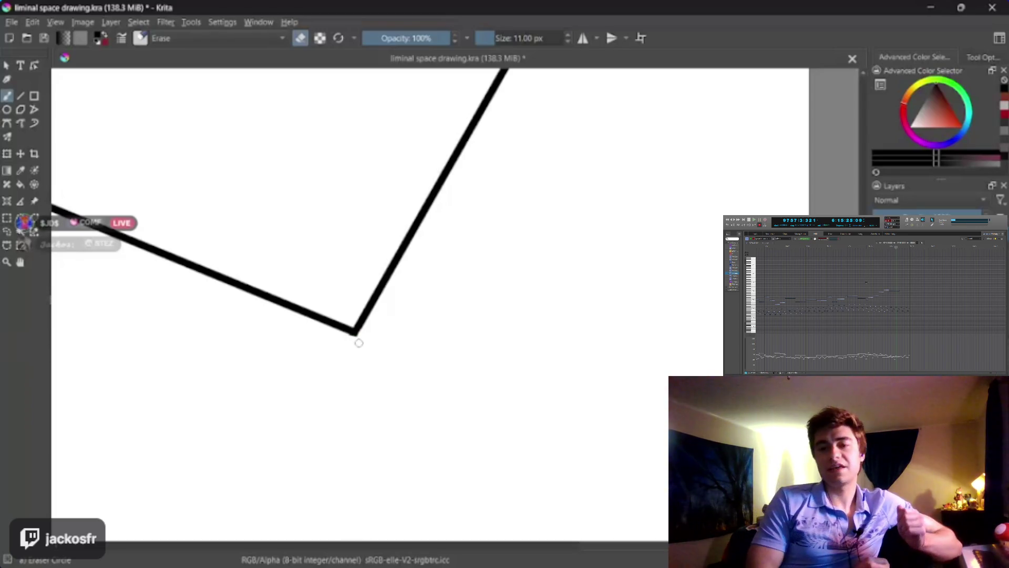
{"action": "left_click", "coordinate": [20, 262]}
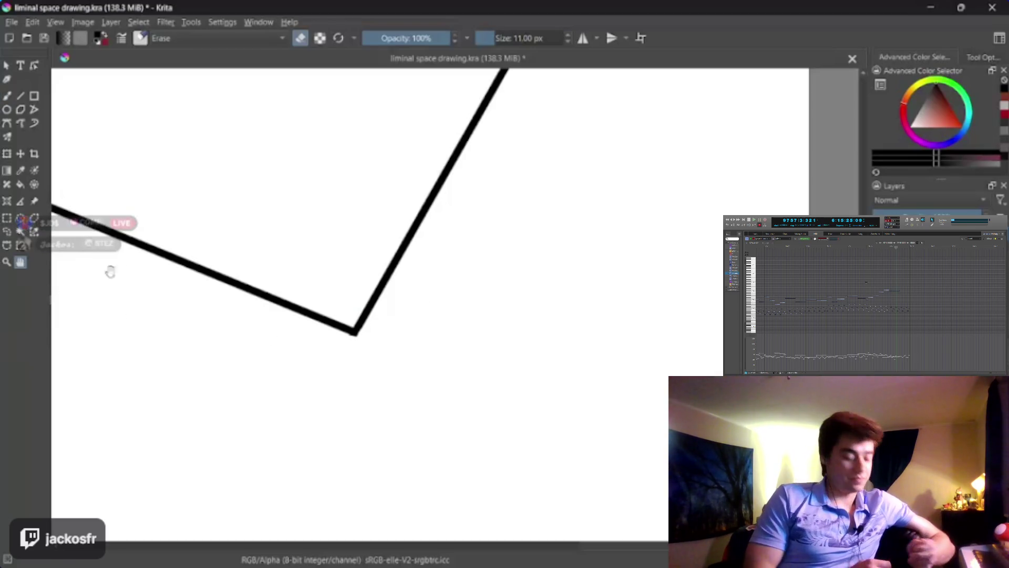
{"action": "left_click_drag", "start_coordinate": [109, 271], "coordinate": [604, 378]}
{"action": "left_click_drag", "start_coordinate": [422, 316], "coordinate": [74, 157]}
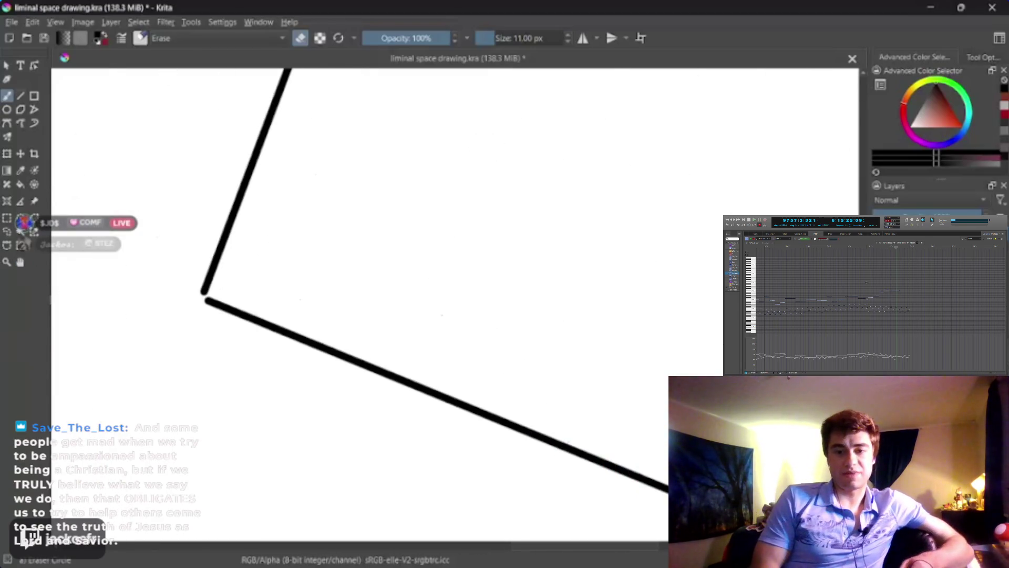
Step: Try erasing and joining the upper edge at the frame's left corner, undoing both attempts
{"action": "left_click_drag", "start_coordinate": [203, 292], "coordinate": [210, 275]}
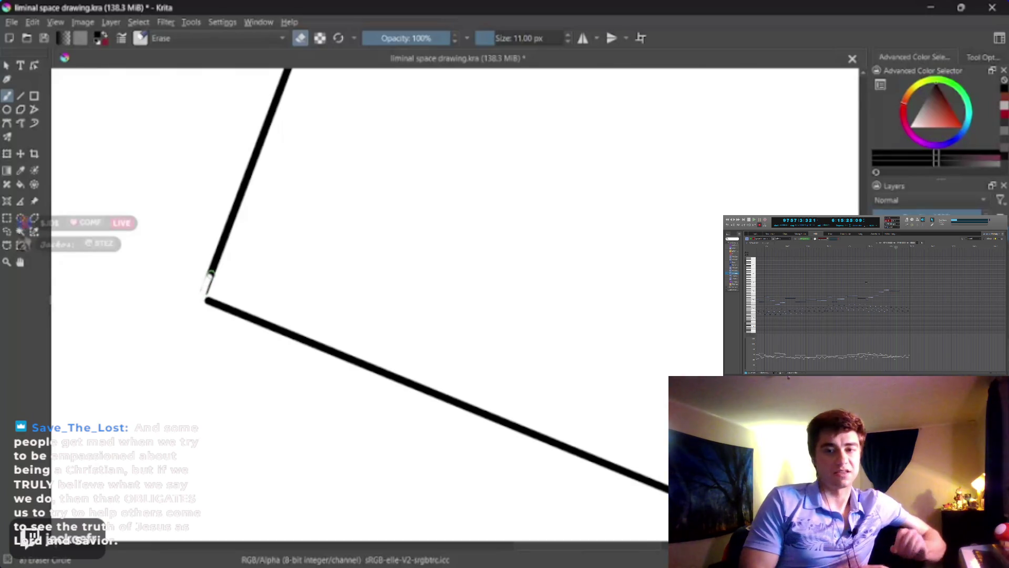
{"action": "key", "text": "ctrl+z"}
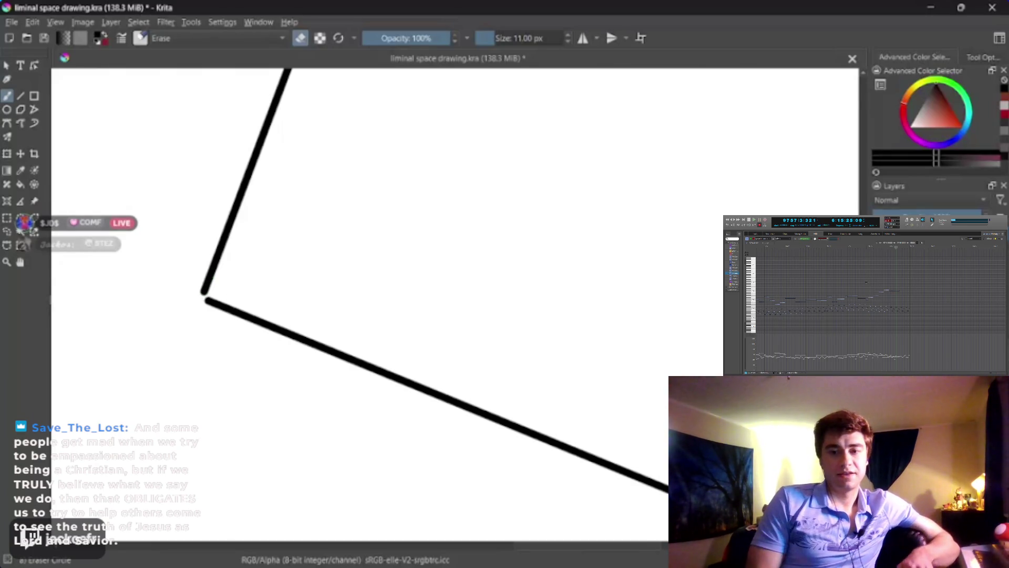
{"action": "left_click_drag", "start_coordinate": [208, 273], "coordinate": [201, 298]}
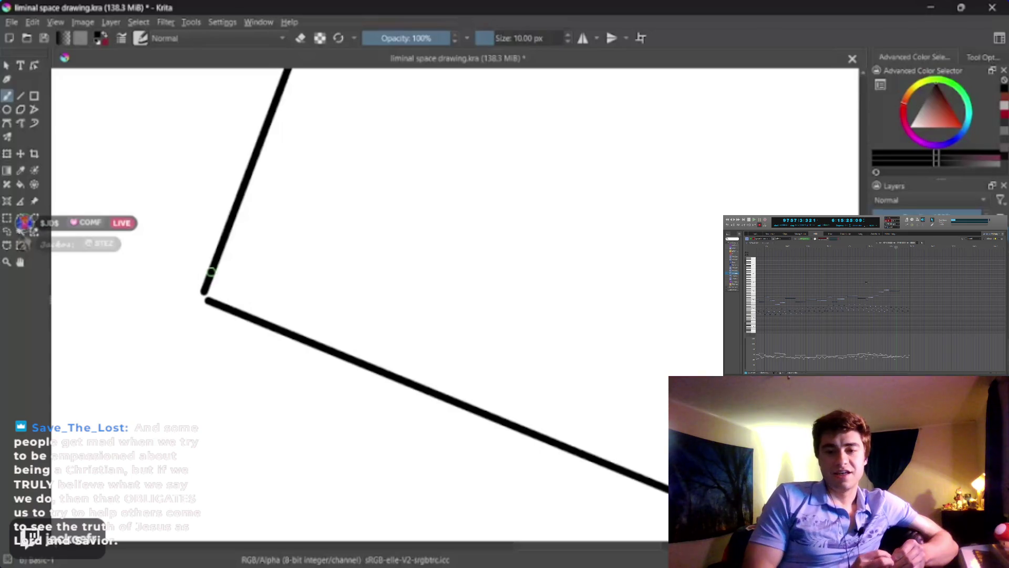
{"action": "left_click_drag", "start_coordinate": [205, 287], "coordinate": [199, 300]}
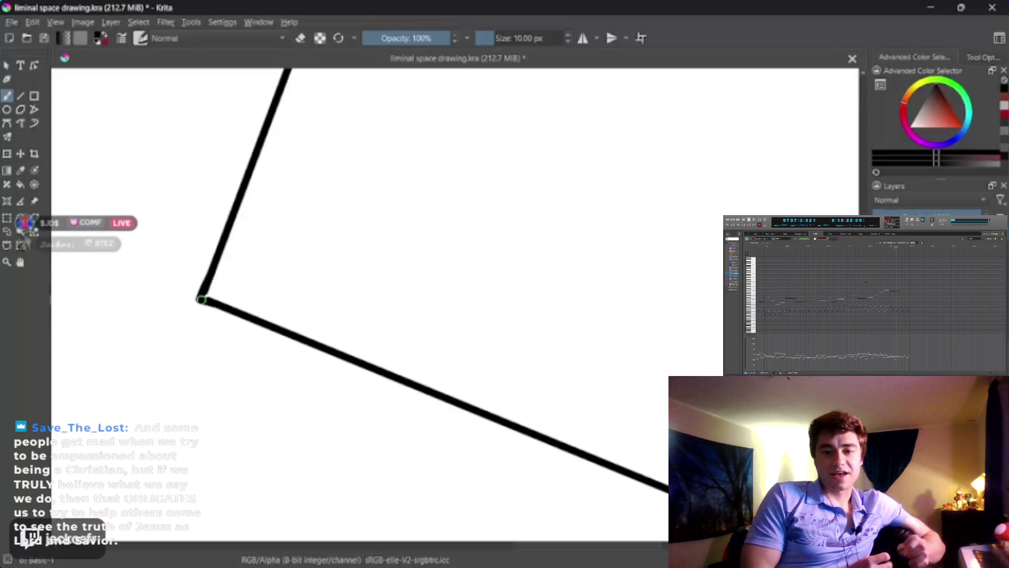
{"action": "key", "text": "ctrl+z"}
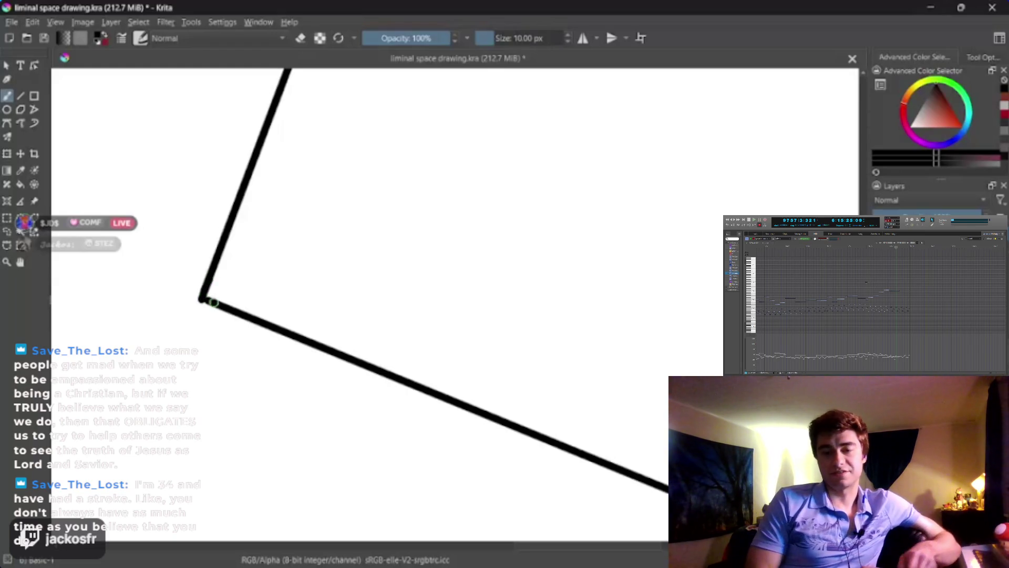
Step: Return to the 10 px Freehand Brush and centre the view on the empty tilted frame
{"action": "mouse_move", "coordinate": [396, 154]}
{"action": "left_mouse_down"}
{"action": "mouse_move", "coordinate": [359, 243]}
{"action": "mouse_move", "coordinate": [281, 318]}
{"action": "left_mouse_up"}
{"action": "key", "text": "space"}
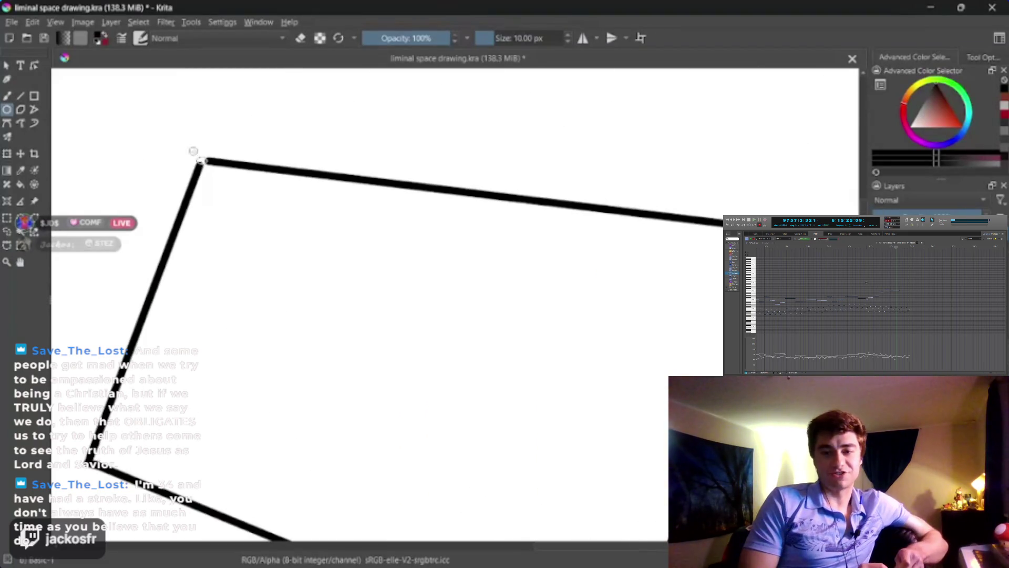
{"action": "key", "text": "b"}
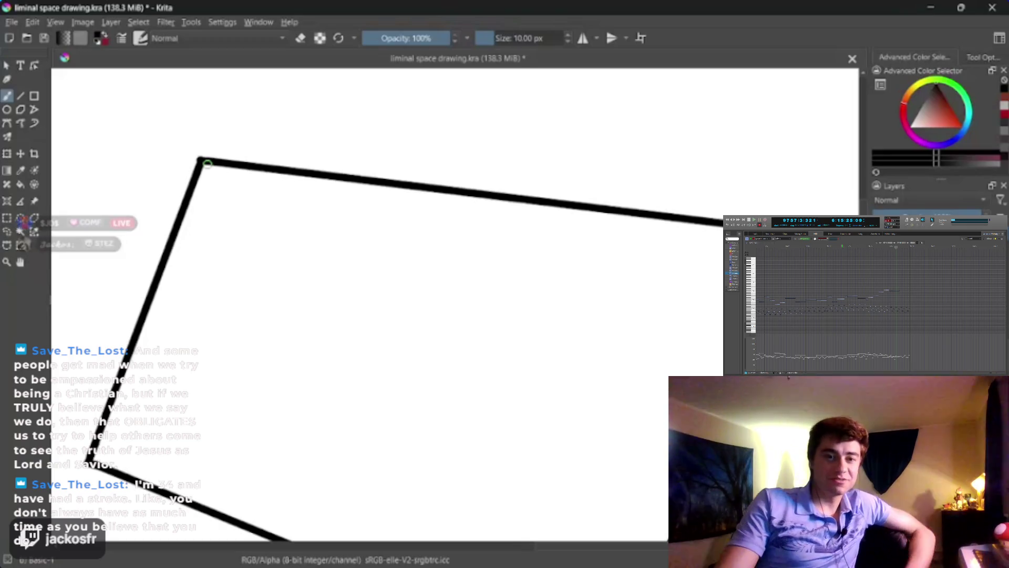
{"action": "left_click_drag", "start_coordinate": [201, 241], "coordinate": [232, 295]}
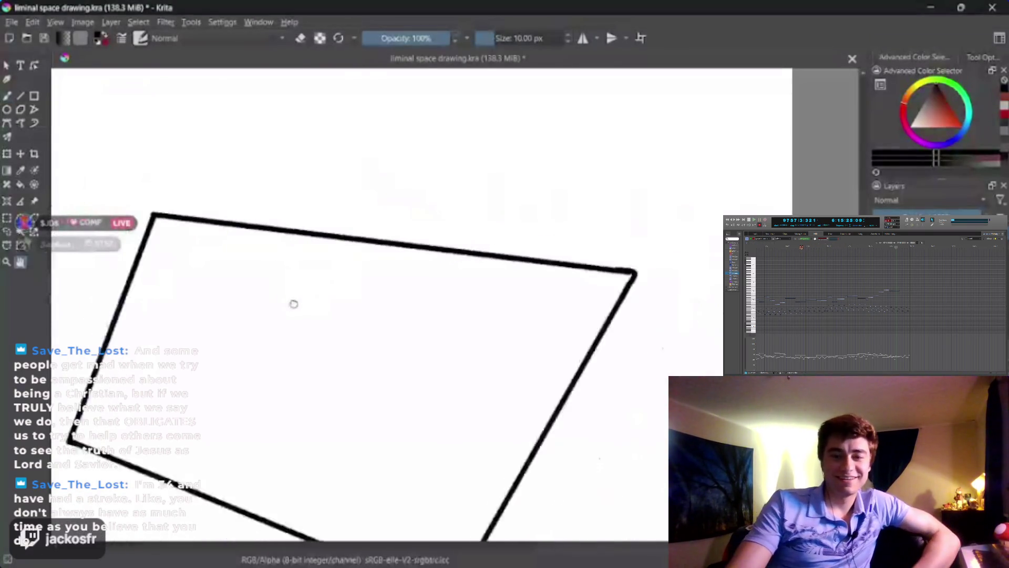
{"action": "scroll", "coordinate": [293, 300], "scroll_direction": "down", "scroll_amount": 3}
{"action": "left_click_drag", "start_coordinate": [319, 252], "coordinate": [433, 285]}
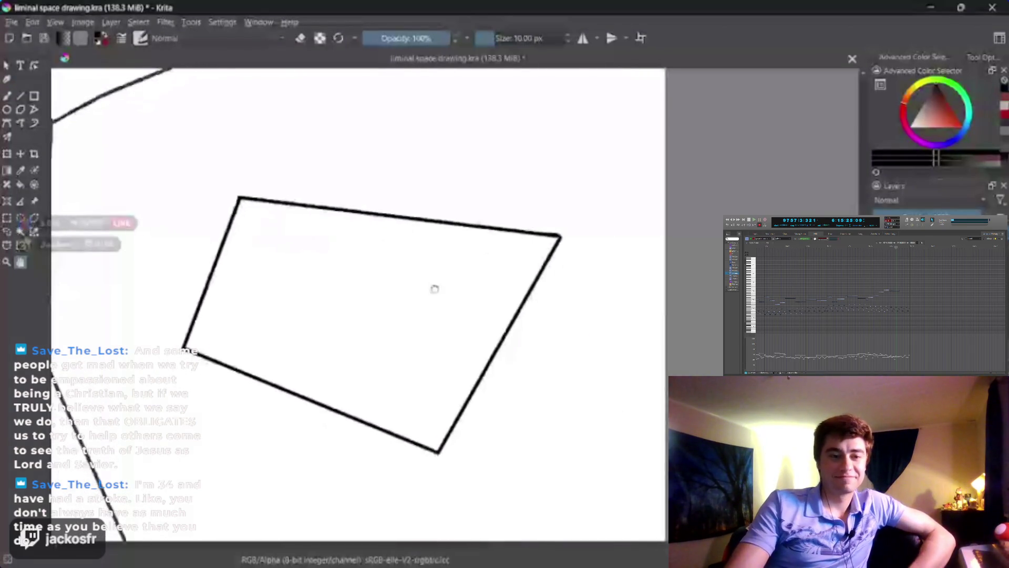
{"action": "left_click_drag", "start_coordinate": [430, 284], "coordinate": [432, 285]}
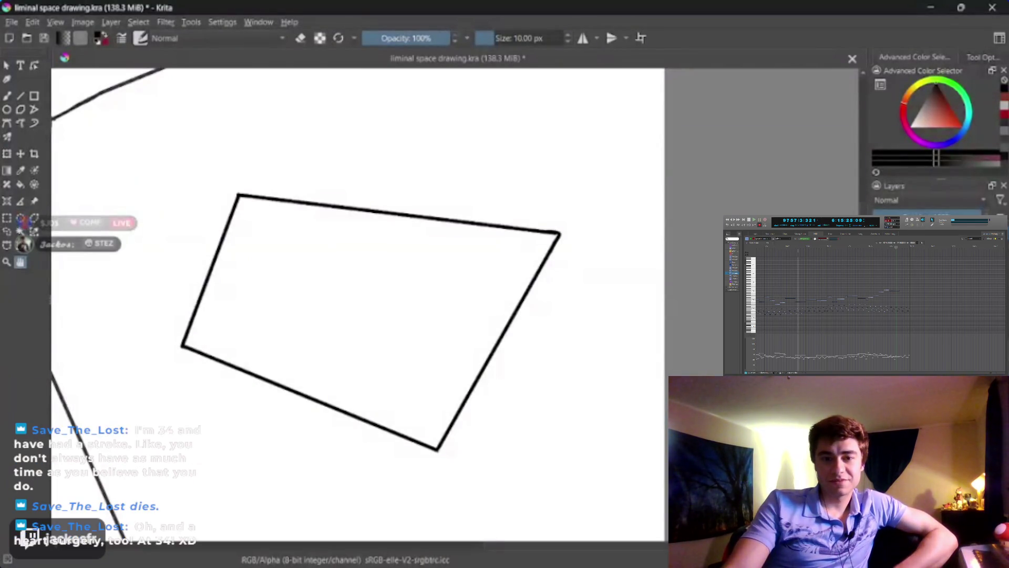
{"action": "scroll", "coordinate": [291, 354], "scroll_direction": "down", "scroll_amount": 3}
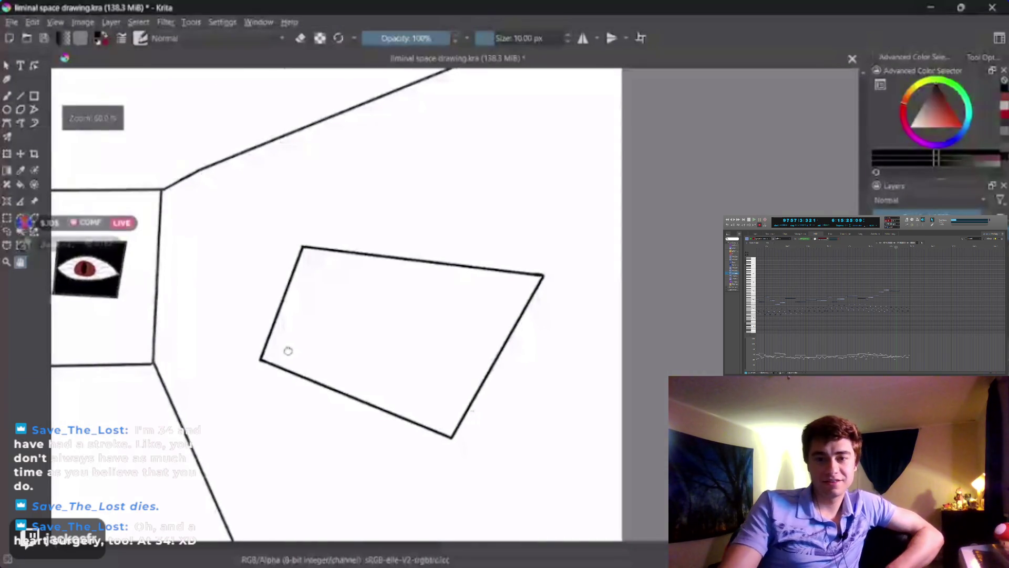
{"action": "scroll", "coordinate": [287, 346], "scroll_direction": "down", "scroll_amount": 1}
{"action": "scroll", "coordinate": [283, 343], "scroll_direction": "down", "scroll_amount": 1}
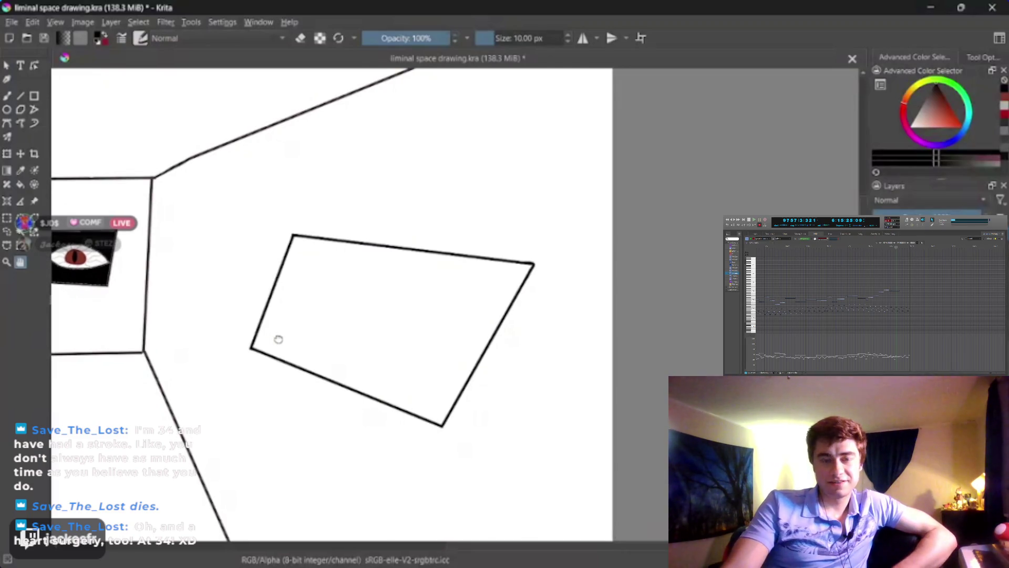
{"action": "left_click_drag", "start_coordinate": [281, 340], "coordinate": [267, 334]}
{"action": "scroll", "coordinate": [381, 308], "scroll_direction": "up", "scroll_amount": 2}
{"action": "scroll", "coordinate": [419, 333], "scroll_direction": "up", "scroll_amount": 1}
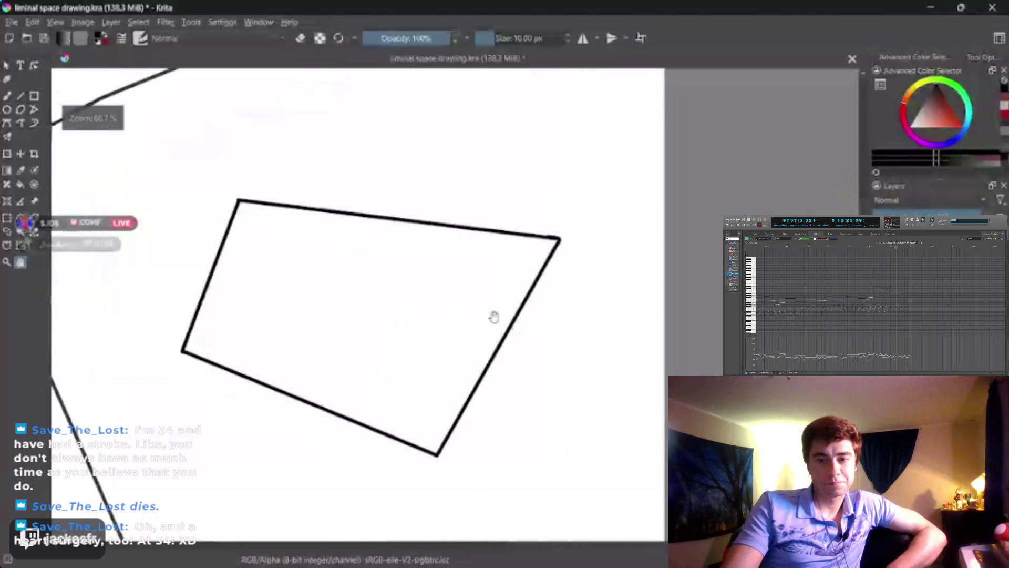
{"action": "scroll", "coordinate": [493, 318], "scroll_direction": "up", "scroll_amount": 2}
{"action": "scroll", "coordinate": [485, 338], "scroll_direction": "down", "scroll_amount": 1}
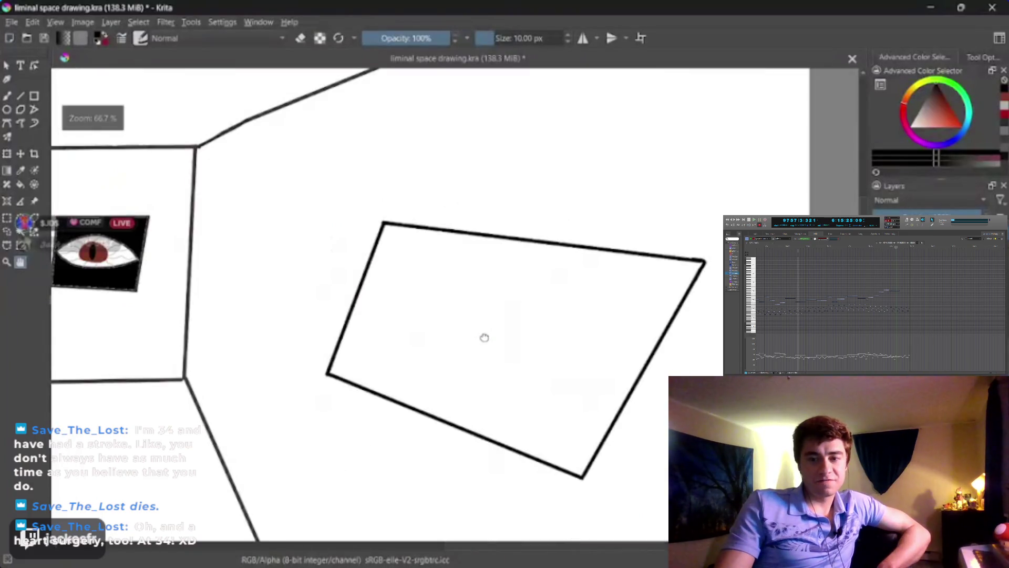
{"action": "scroll", "coordinate": [484, 338], "scroll_direction": "up", "scroll_amount": 1}
{"action": "left_click_drag", "start_coordinate": [462, 313], "coordinate": [433, 289]}
{"action": "key", "text": "b"}
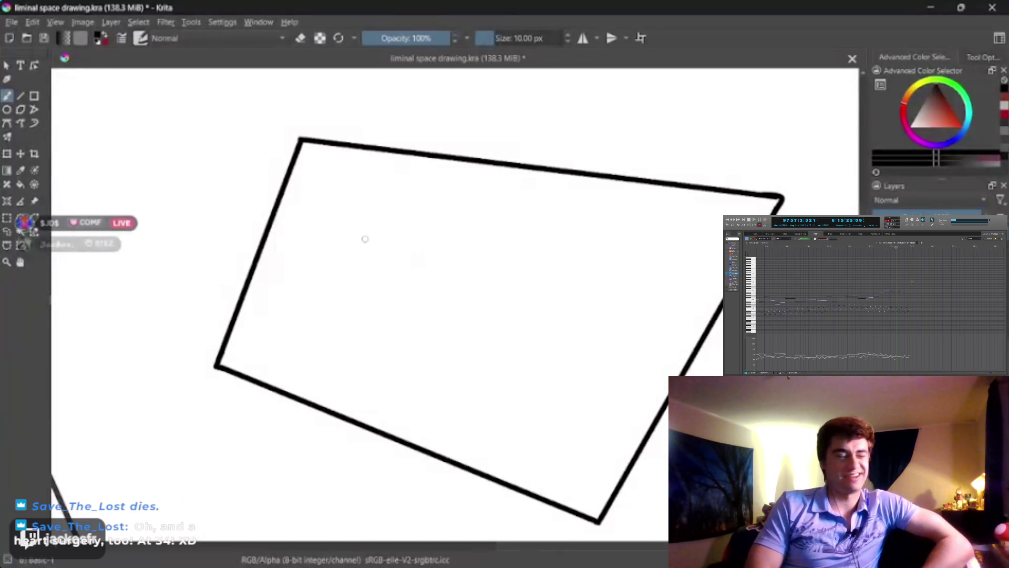
Step: Sketch an eye outline with upper and lower curves inside the frame, undo it, and reselect the brush
{"action": "left_click_drag", "start_coordinate": [494, 242], "coordinate": [627, 338]}
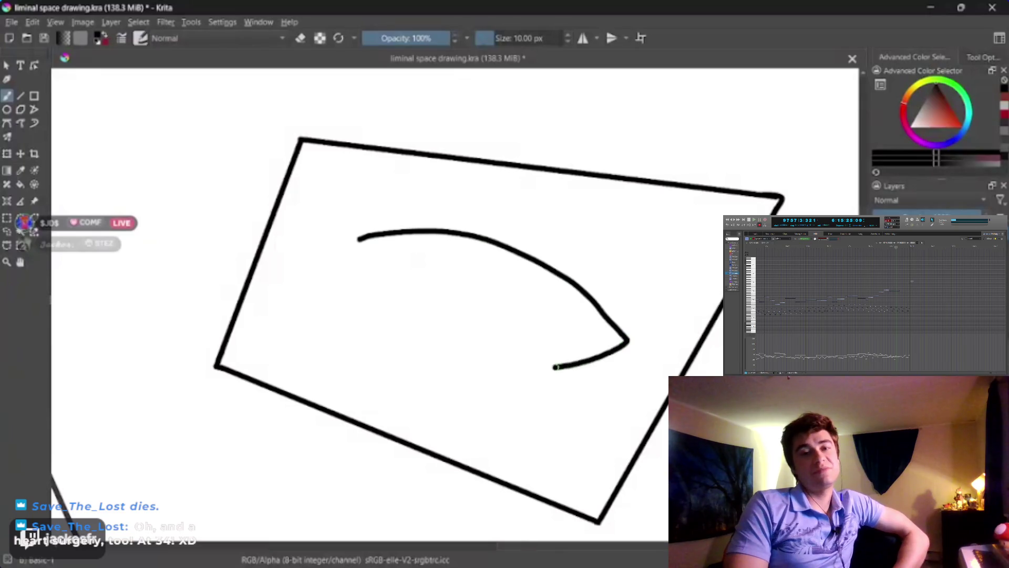
{"action": "left_click_drag", "start_coordinate": [556, 367], "coordinate": [354, 239]}
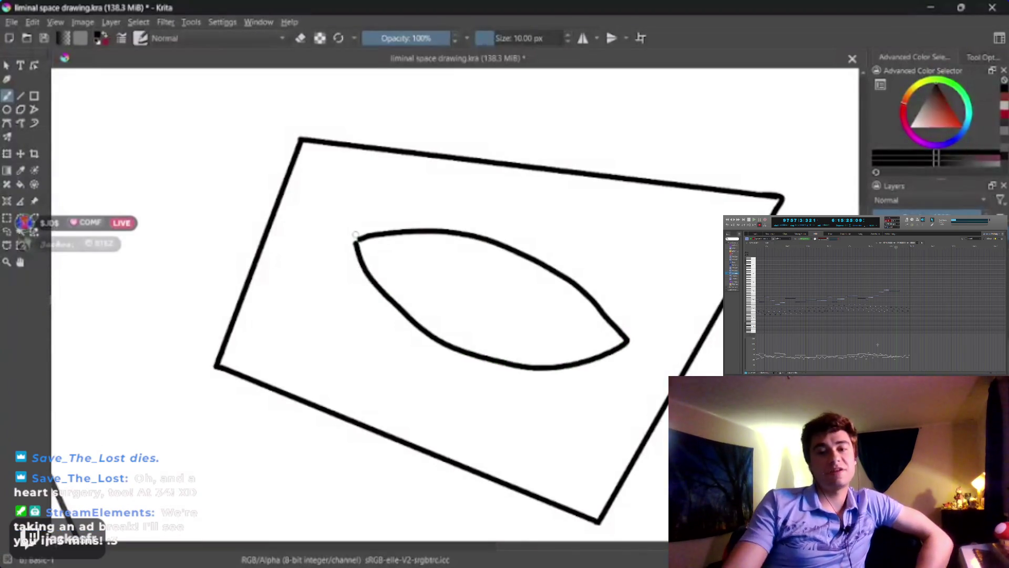
{"action": "key", "text": "ctrl+z"}
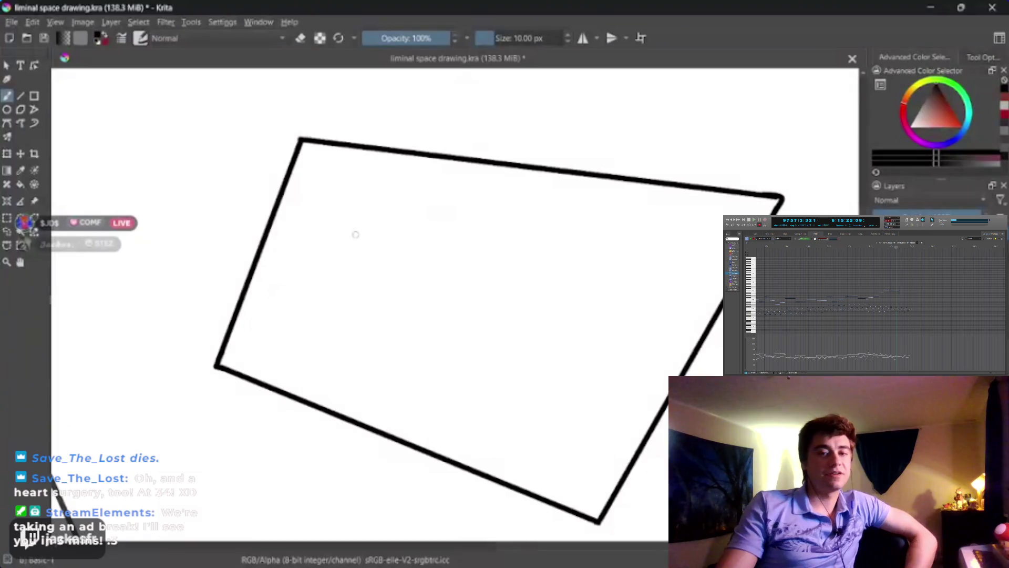
{"action": "scroll", "coordinate": [376, 276], "scroll_direction": "down", "scroll_amount": 8}
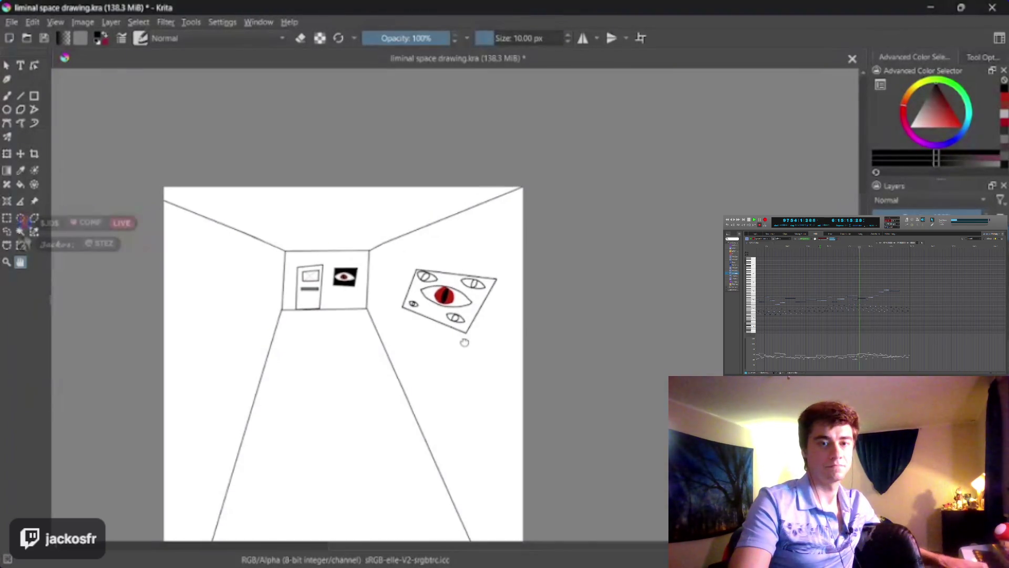
{"action": "scroll", "coordinate": [464, 341], "scroll_direction": "up", "scroll_amount": 2}
{"action": "scroll", "coordinate": [463, 342], "scroll_direction": "up", "scroll_amount": 4}
{"action": "scroll", "coordinate": [464, 346], "scroll_direction": "up", "scroll_amount": 1}
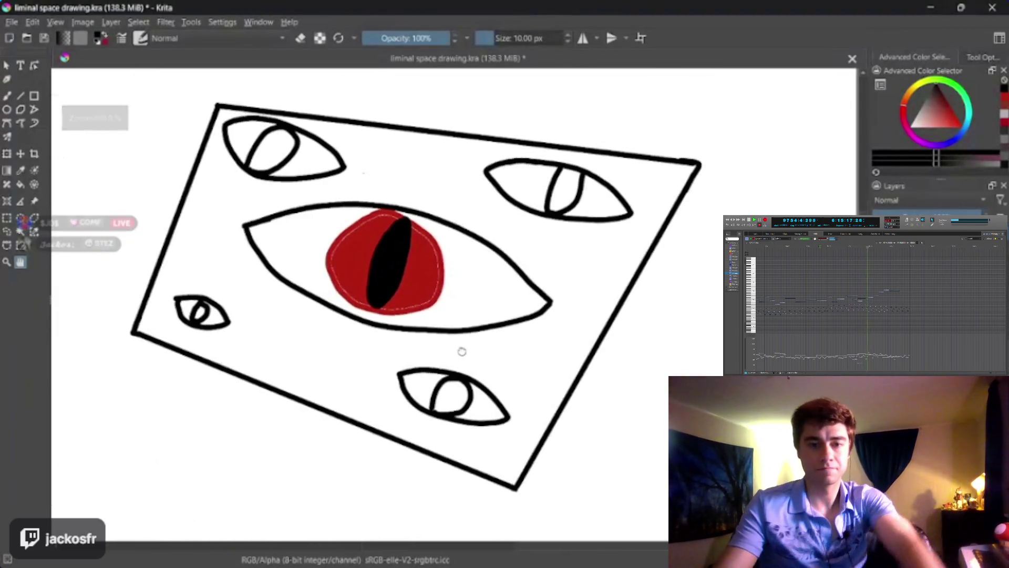
{"action": "key", "text": "b"}
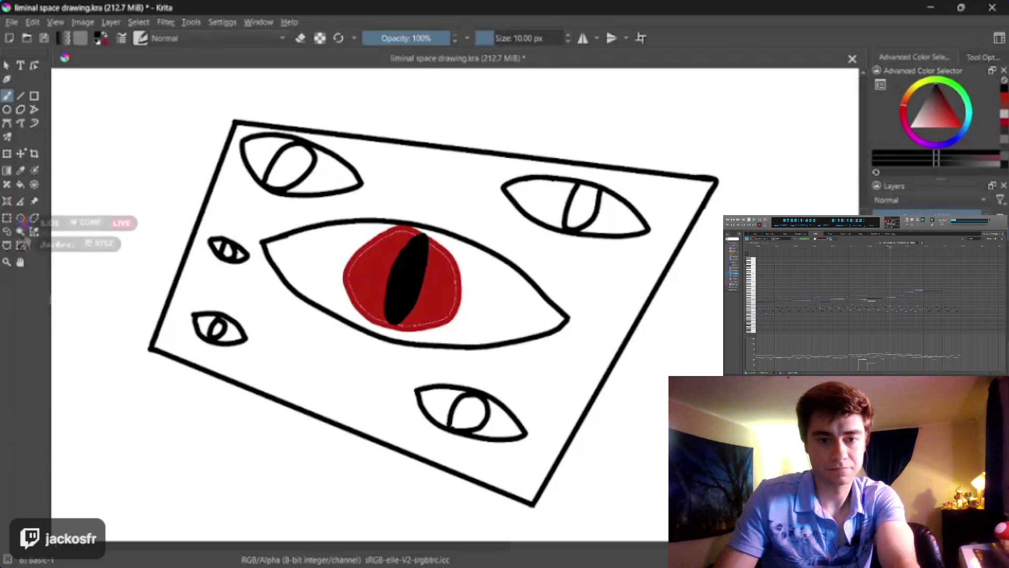
Step: Fill the right-wall painting's background black, then pan to the back-wall eye painting
{"action": "left_click", "coordinate": [316, 379]}
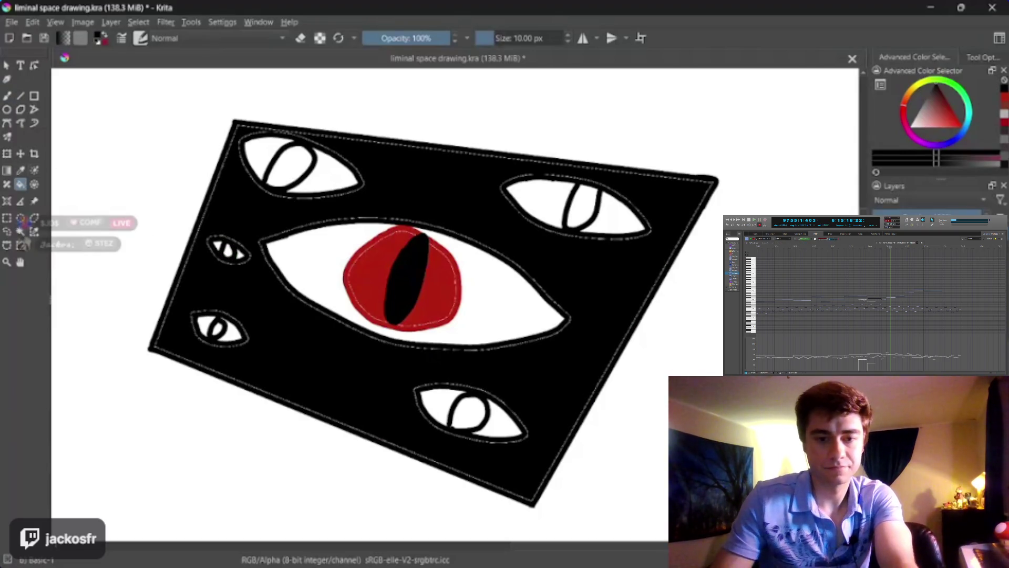
{"action": "scroll", "coordinate": [453, 273], "scroll_direction": "down", "scroll_amount": 3}
{"action": "scroll", "coordinate": [453, 273], "scroll_direction": "down", "scroll_amount": 1}
{"action": "scroll", "coordinate": [454, 274], "scroll_direction": "up", "scroll_amount": 2}
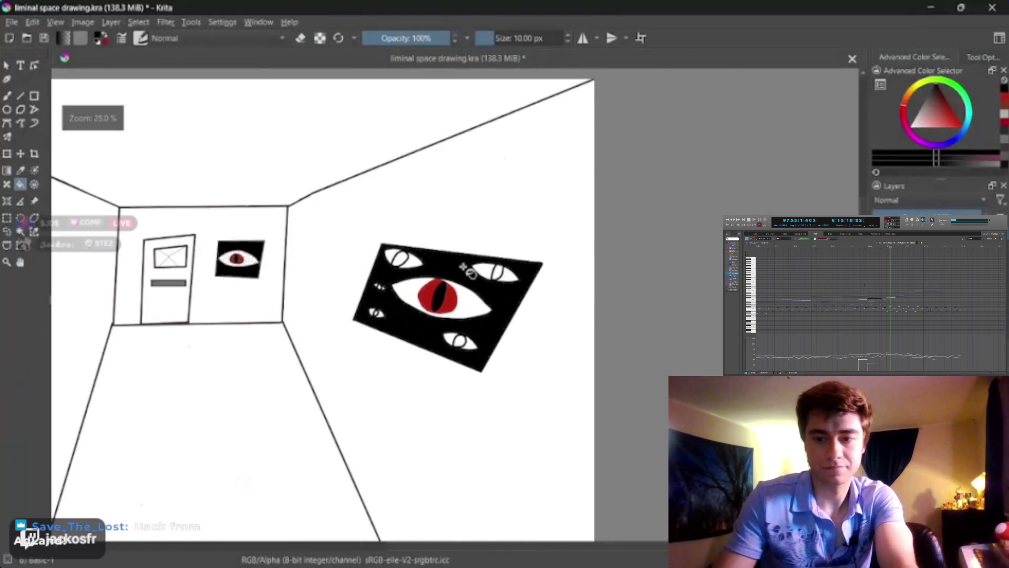
{"action": "scroll", "coordinate": [453, 273], "scroll_direction": "up", "scroll_amount": 1}
{"action": "scroll", "coordinate": [453, 273], "scroll_direction": "down", "scroll_amount": 2}
{"action": "scroll", "coordinate": [453, 273], "scroll_direction": "down", "scroll_amount": 1}
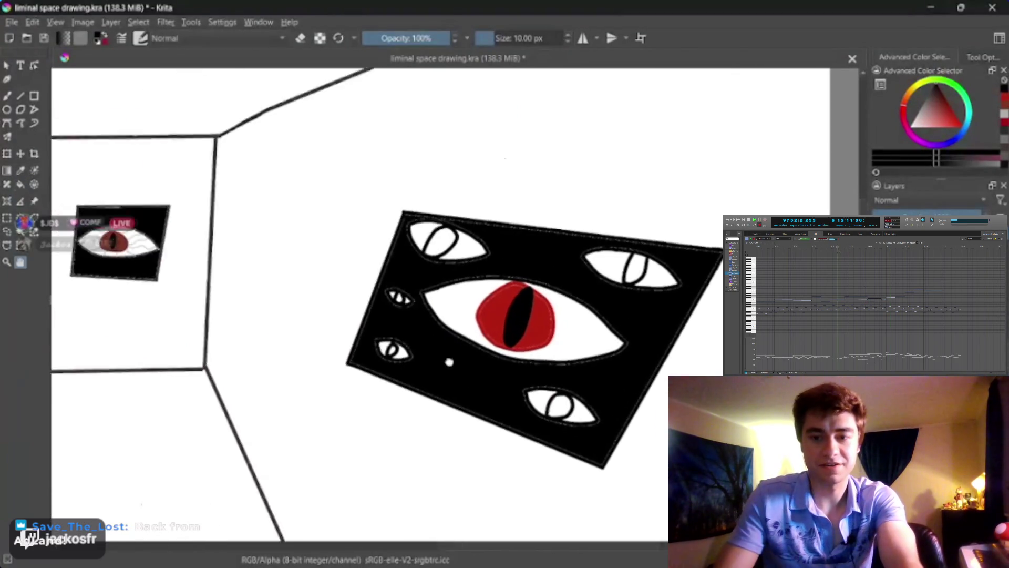
{"action": "scroll", "coordinate": [537, 342], "scroll_direction": "up", "scroll_amount": 4}
{"action": "left_click_drag", "start_coordinate": [537, 342], "coordinate": [607, 321]}
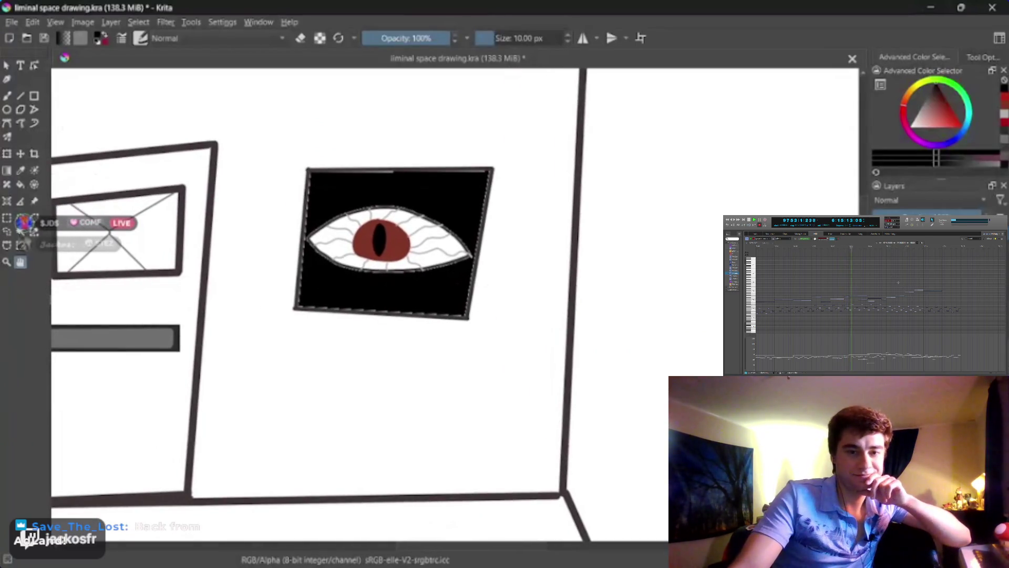
{"action": "scroll", "coordinate": [444, 294], "scroll_direction": "up", "scroll_amount": 2}
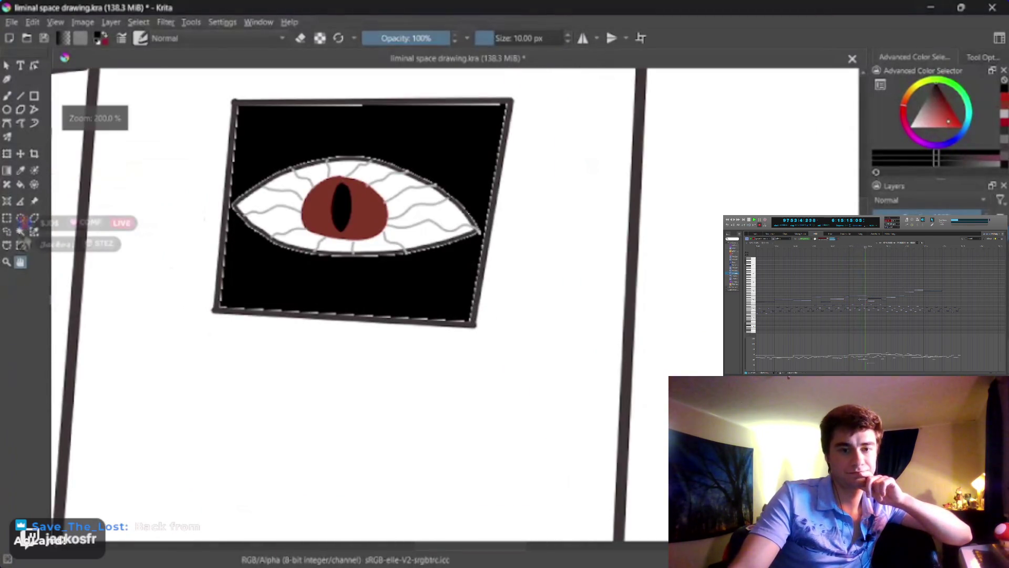
Step: Pick a dark brownish red as the paint colour in the Advanced Color Selector
{"action": "left_click", "coordinate": [945, 111]}
{"action": "left_click", "coordinate": [945, 103]}
{"action": "left_click", "coordinate": [939, 111]}
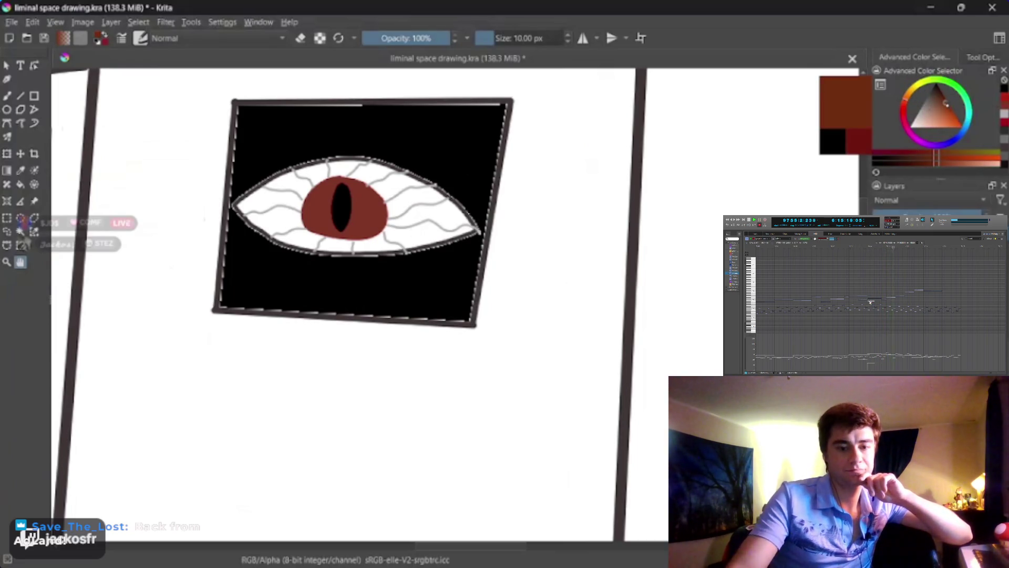
{"action": "scroll", "coordinate": [368, 263], "scroll_direction": "up", "scroll_amount": 2}
{"action": "scroll", "coordinate": [417, 300], "scroll_direction": "up", "scroll_amount": 2}
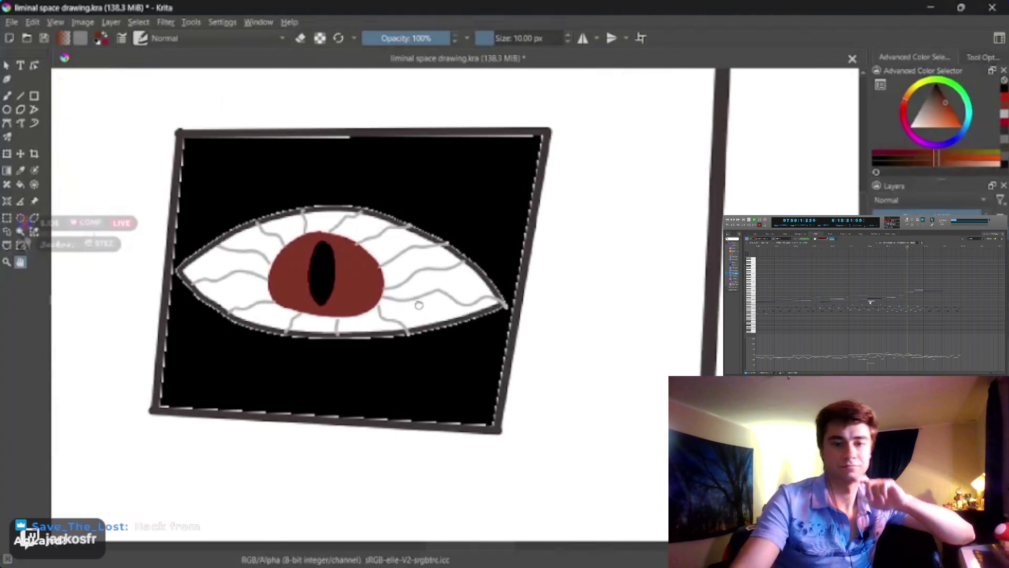
{"action": "scroll", "coordinate": [401, 313], "scroll_direction": "up", "scroll_amount": 1}
{"action": "scroll", "coordinate": [401, 313], "scroll_direction": "up", "scroll_amount": 2}
{"action": "scroll", "coordinate": [499, 473], "scroll_direction": "down", "scroll_amount": 2}
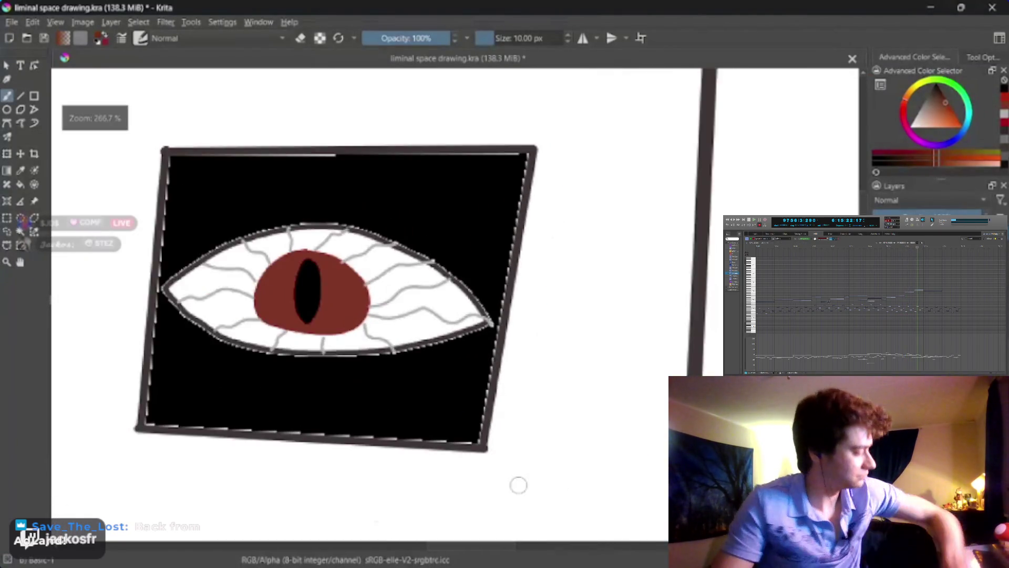
Step: Thin the brush to 6 px and draw diagonal mitre strokes off three of the picture's corners
{"action": "key", "text": "bracketleft"}
{"action": "key", "text": "bracketleft"}
{"action": "left_click_drag", "start_coordinate": [485, 448], "coordinate": [498, 465]}
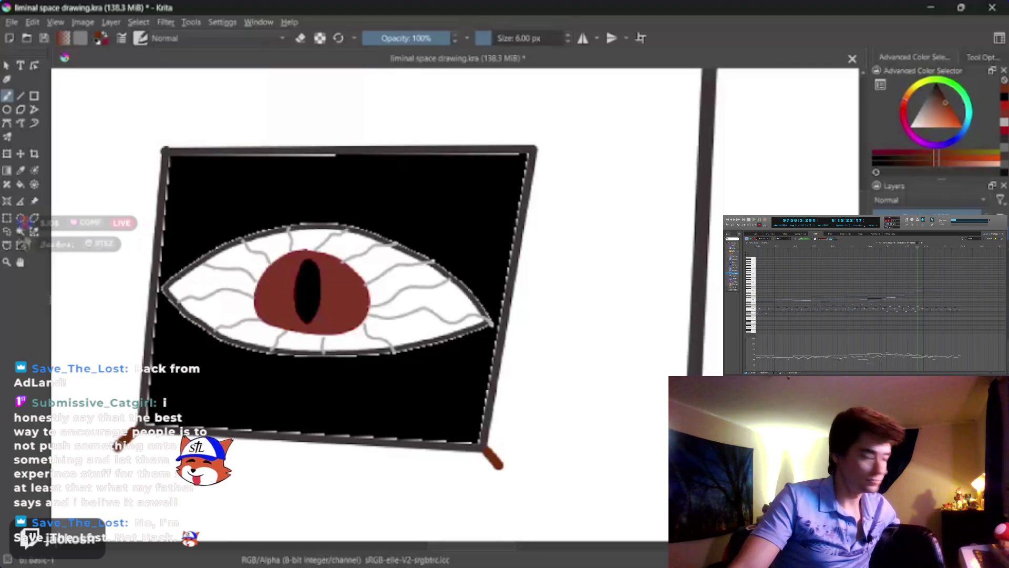
{"action": "left_click_drag", "start_coordinate": [166, 149], "coordinate": [151, 132]}
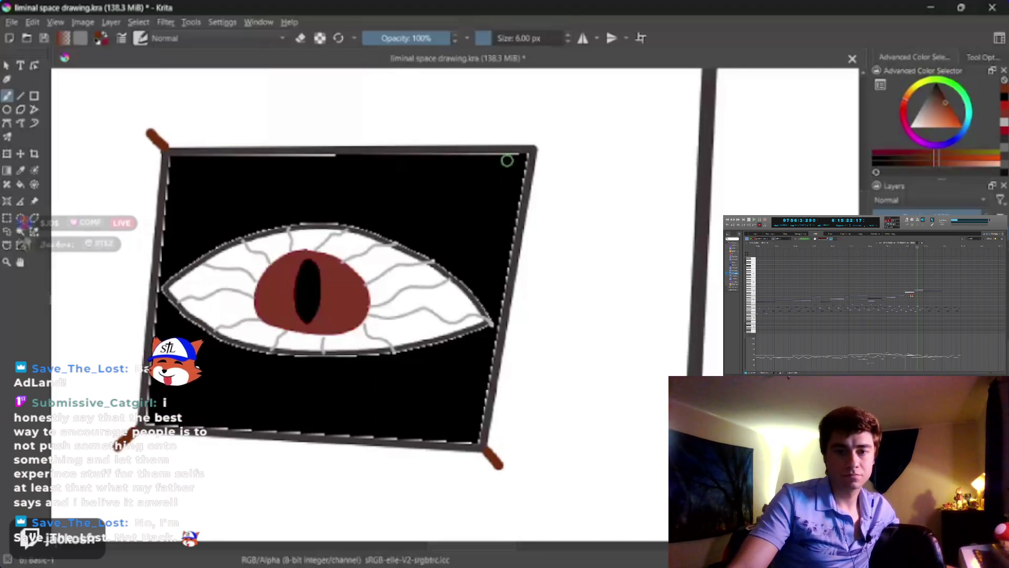
{"action": "left_click_drag", "start_coordinate": [534, 148], "coordinate": [548, 134]}
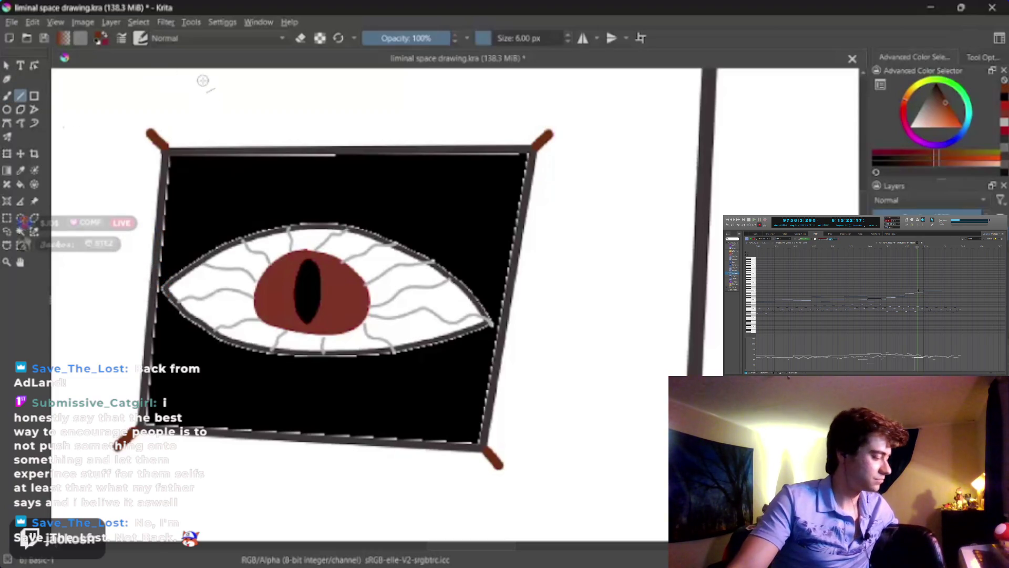
Step: Draw the brown frame's top, right and bottom edges, redrawing the misplaced bottom edge
{"action": "left_click_drag", "start_coordinate": [150, 130], "coordinate": [551, 132]}
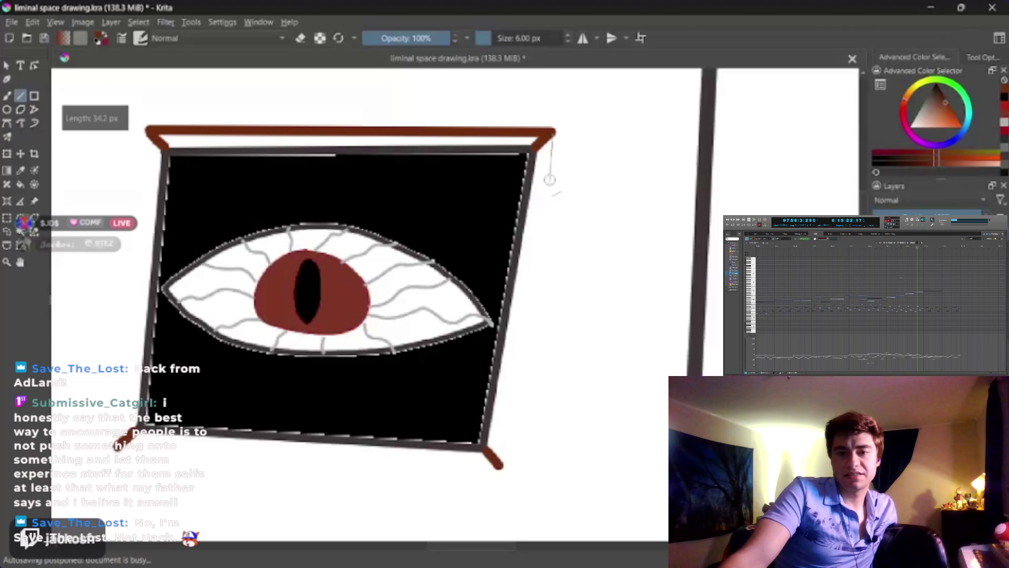
{"action": "mouse_move", "coordinate": [549, 180]}
{"action": "left_mouse_down"}
{"action": "mouse_move", "coordinate": [502, 466]}
{"action": "mouse_move", "coordinate": [118, 443]}
{"action": "left_mouse_up"}
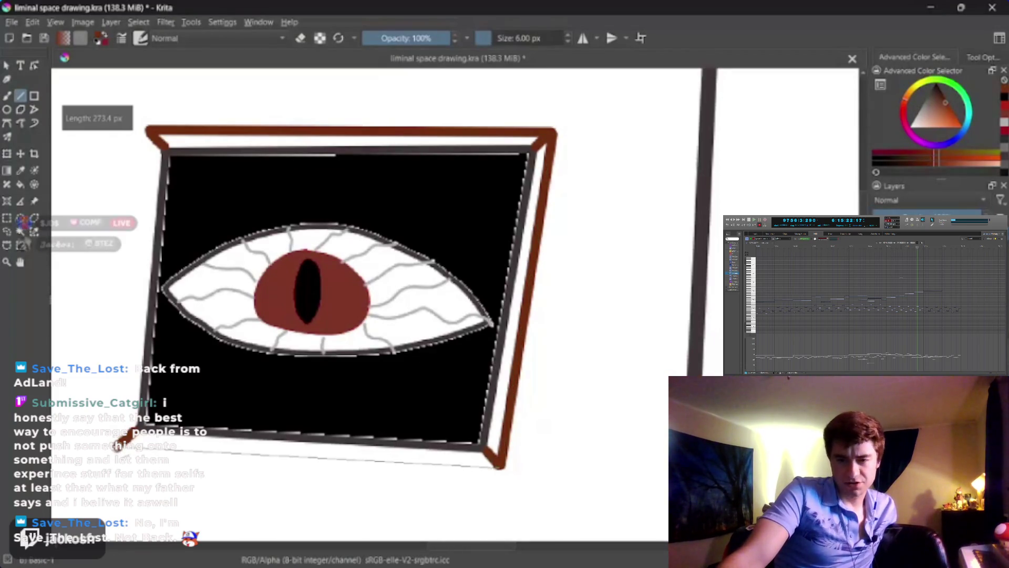
{"action": "key", "text": "ctrl+z"}
{"action": "mouse_move", "coordinate": [499, 465]}
{"action": "left_mouse_down"}
{"action": "mouse_move", "coordinate": [119, 444]}
{"action": "mouse_move", "coordinate": [130, 192]}
{"action": "mouse_move", "coordinate": [147, 131]}
{"action": "left_mouse_up"}
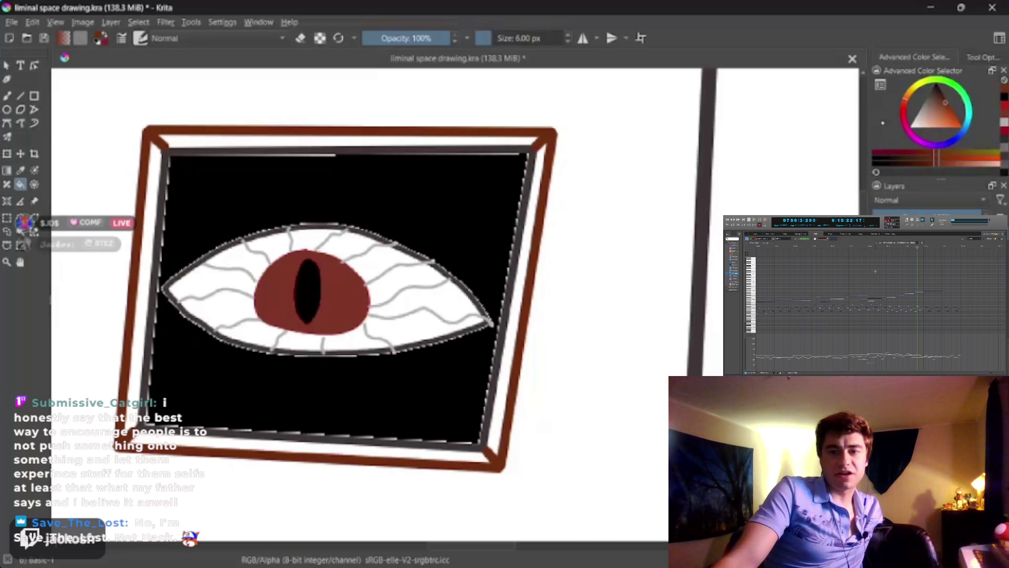
{"action": "left_click", "coordinate": [726, 106], "text": "ctrl"}
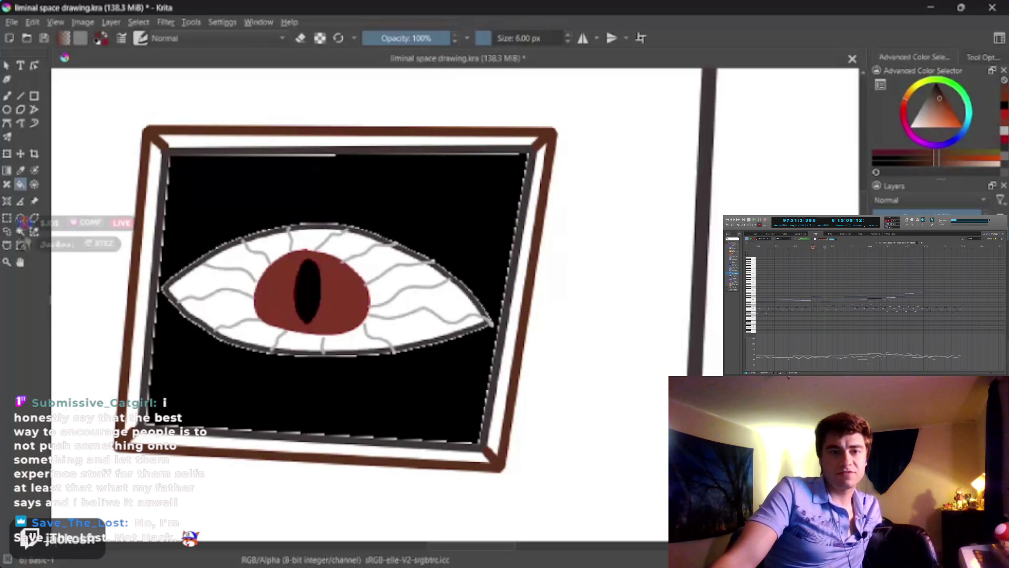
{"action": "left_click", "coordinate": [34, 201]}
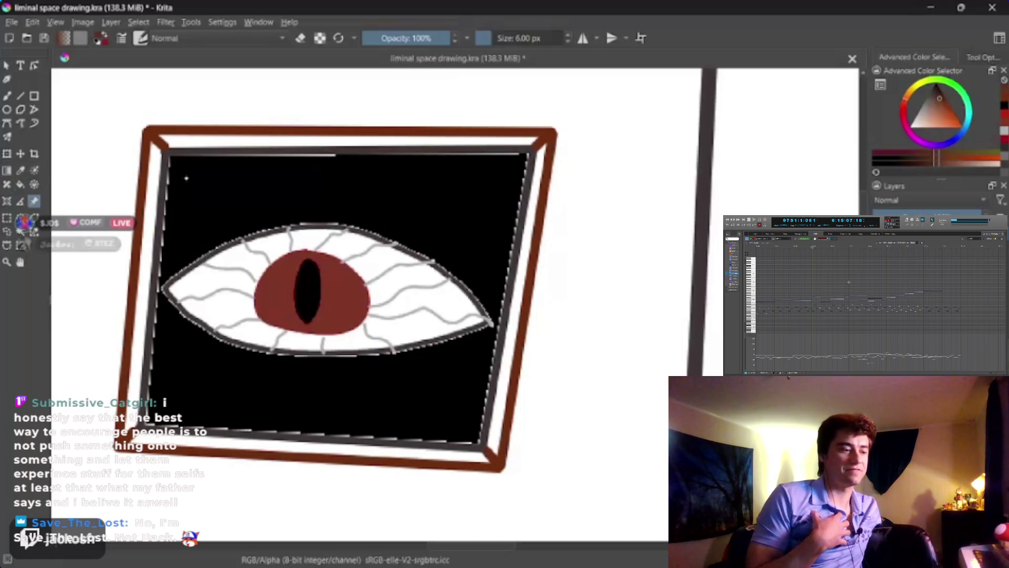
Step: Sample the brown frame colour and test it with a short scribble beside the frame
{"action": "left_click", "coordinate": [20, 169]}
{"action": "left_click", "coordinate": [157, 132]}
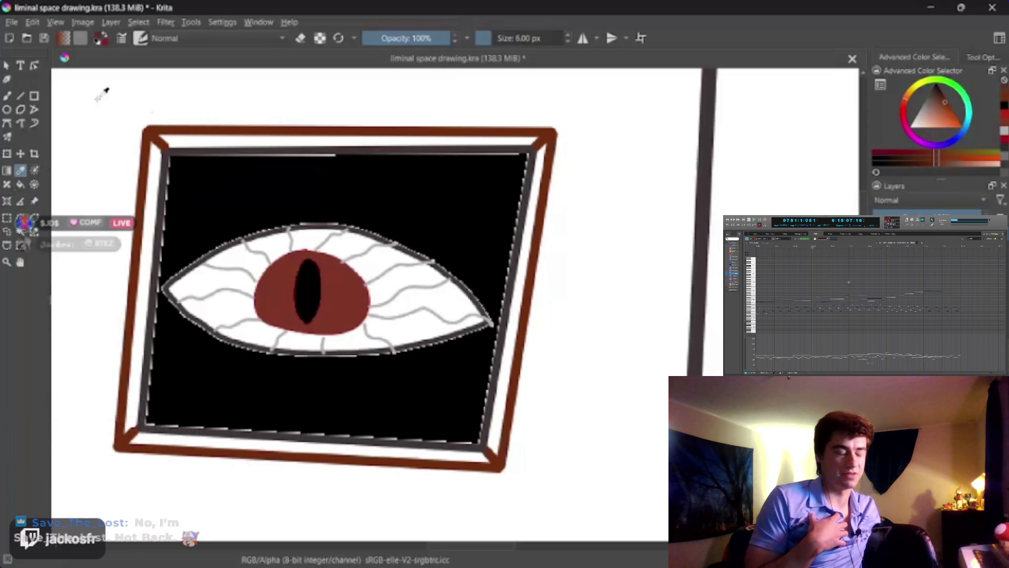
{"action": "left_click", "coordinate": [7, 95]}
{"action": "mouse_move", "coordinate": [593, 251]}
{"action": "left_mouse_down"}
{"action": "mouse_move", "coordinate": [590, 276]}
{"action": "mouse_move", "coordinate": [601, 260]}
{"action": "left_mouse_up"}
{"action": "left_click_drag", "start_coordinate": [584, 302], "coordinate": [614, 258]}
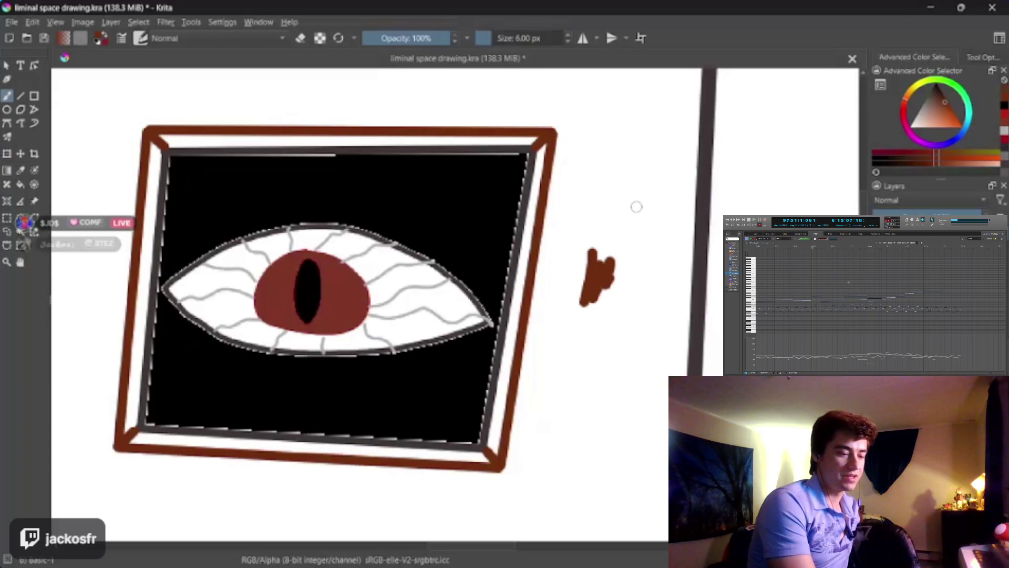
{"action": "left_click", "coordinate": [776, 141], "text": "ctrl"}
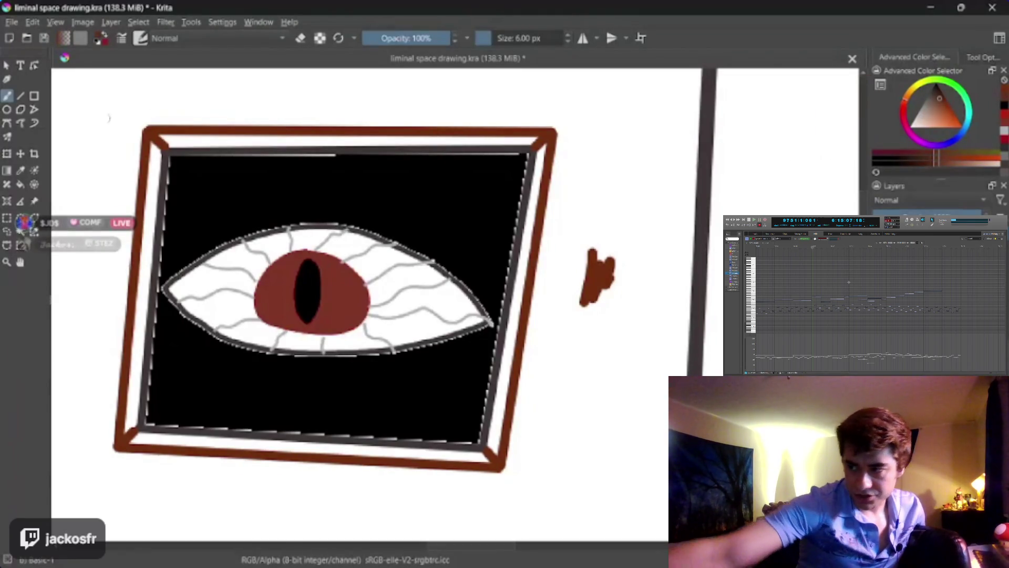
{"action": "left_click", "coordinate": [20, 184]}
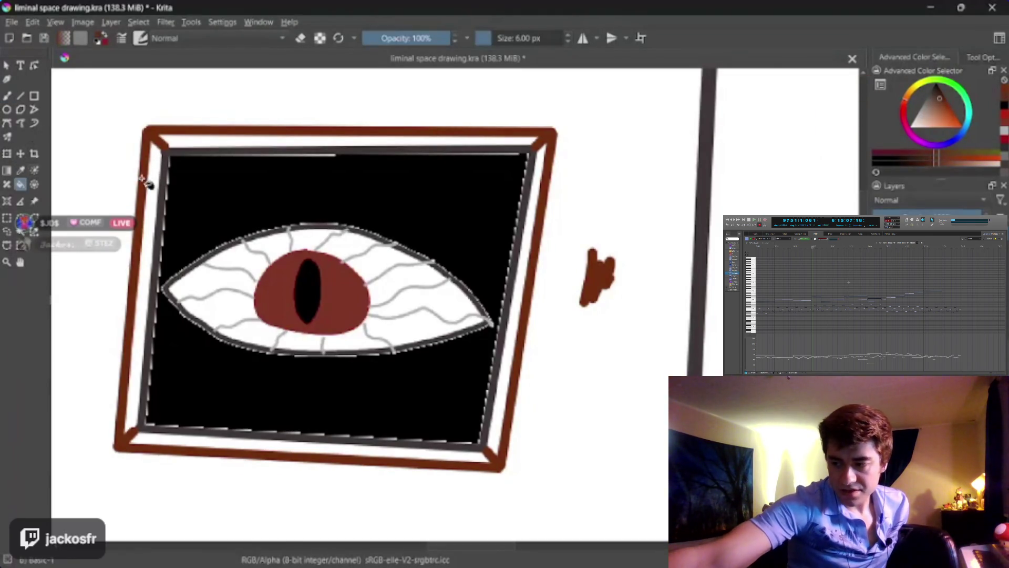
{"action": "left_click", "coordinate": [20, 169]}
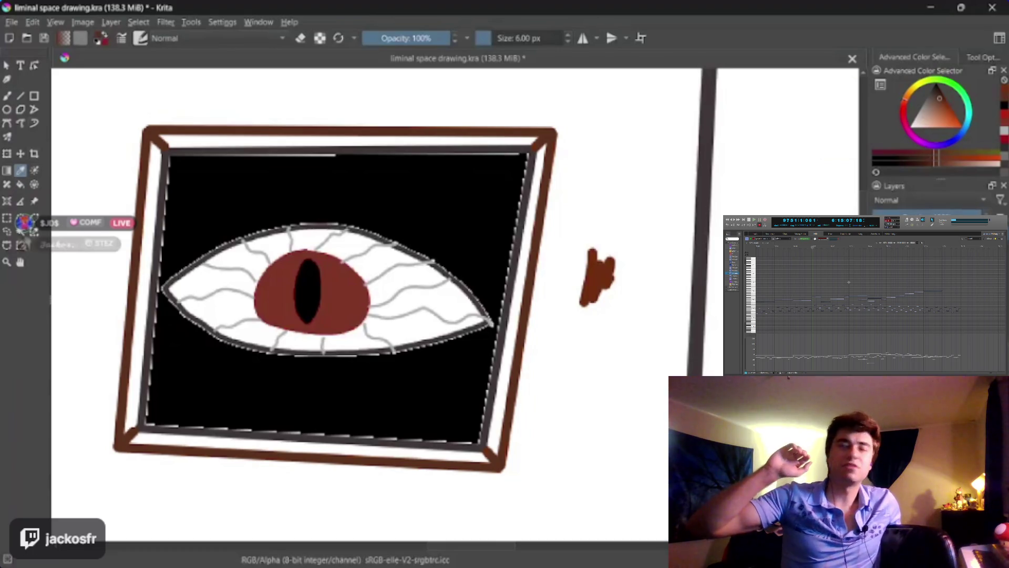
{"action": "key", "text": "b"}
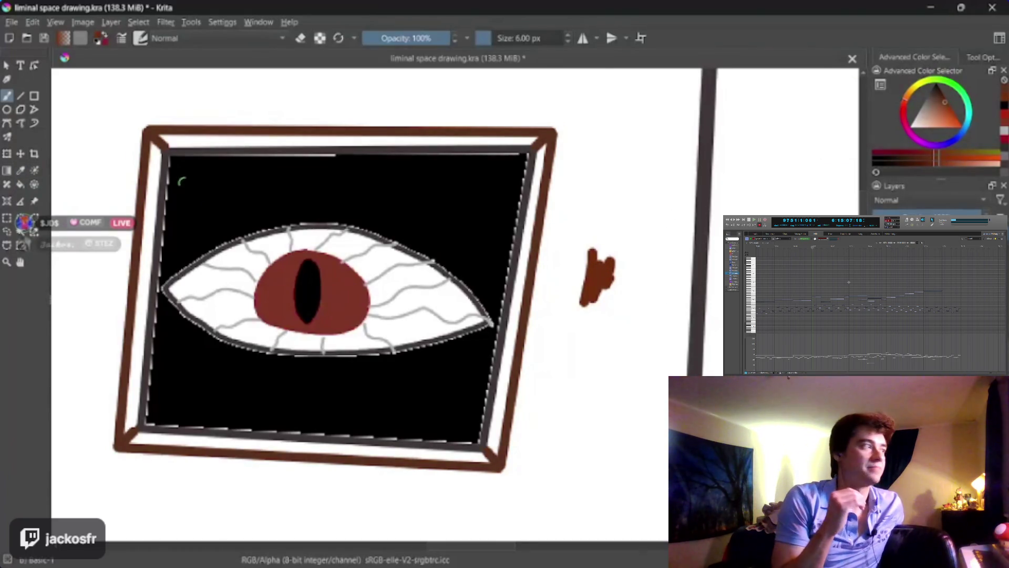
Step: Bucket-fill the picture's left, bottom, right and top frame bands with the sampled red-brown
{"action": "key", "text": "plus"}
{"action": "left_click_drag", "start_coordinate": [127, 345], "coordinate": [411, 152]}
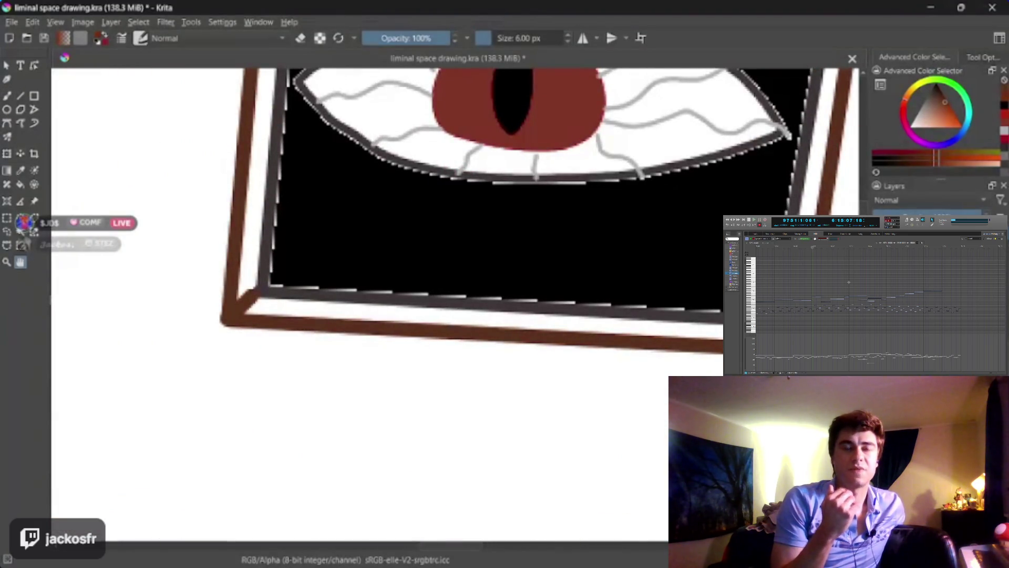
{"action": "key", "text": "f"}
{"action": "left_click", "coordinate": [259, 224]}
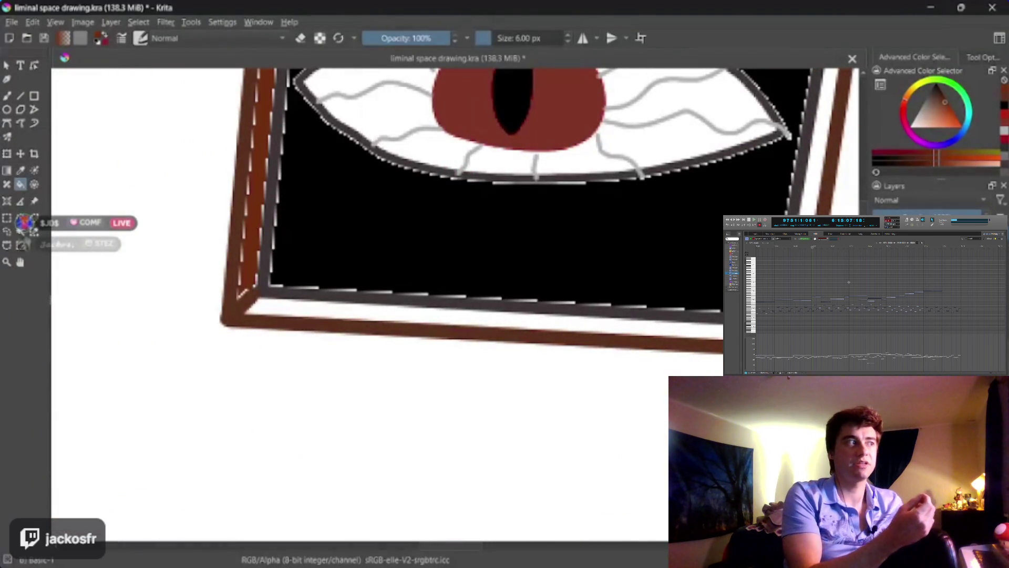
{"action": "left_click", "coordinate": [311, 317]}
{"action": "left_click", "coordinate": [822, 105]}
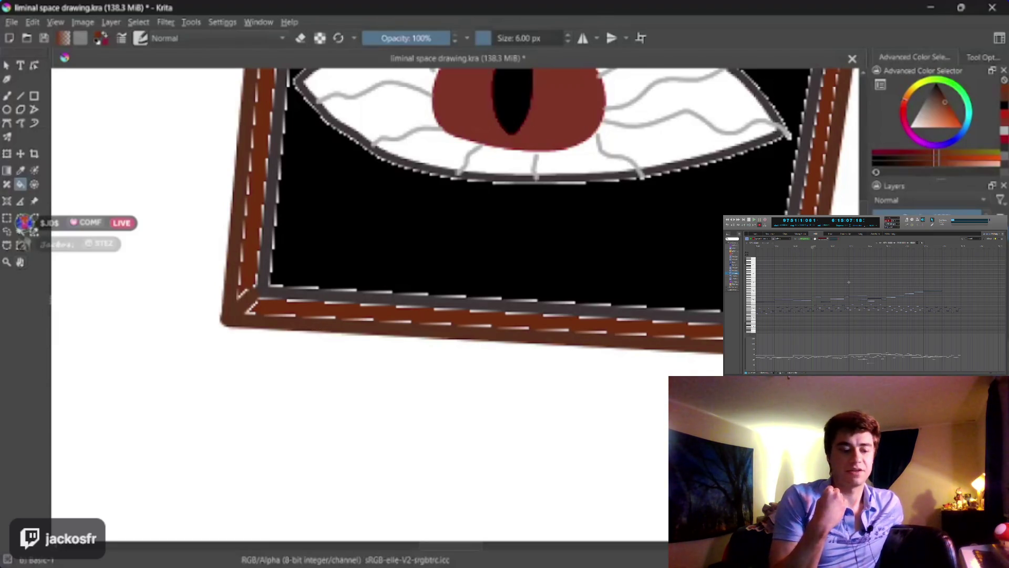
{"action": "key", "text": "h"}
{"action": "left_click_drag", "start_coordinate": [481, 117], "coordinate": [253, 413]}
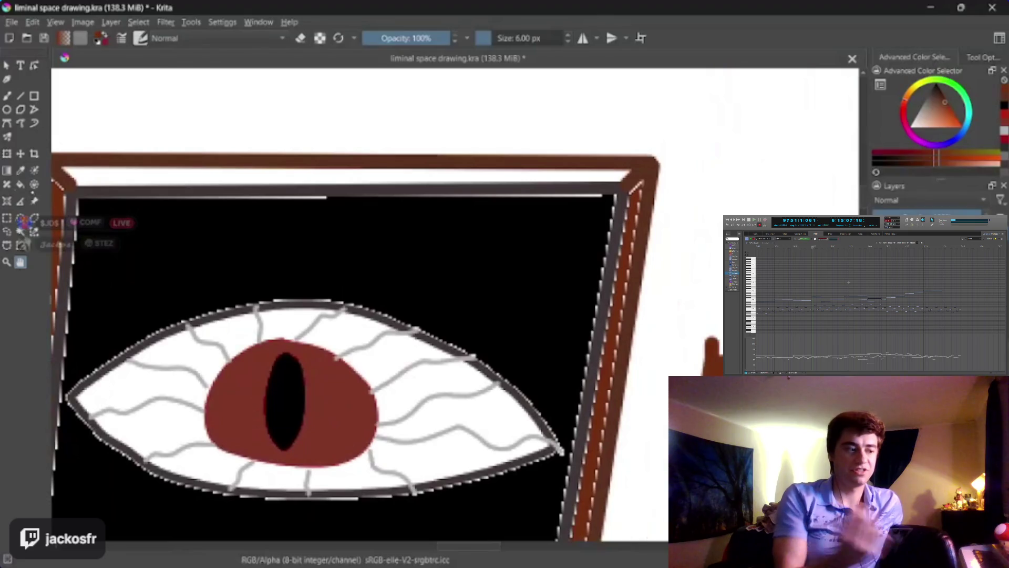
{"action": "left_click", "coordinate": [179, 184]}
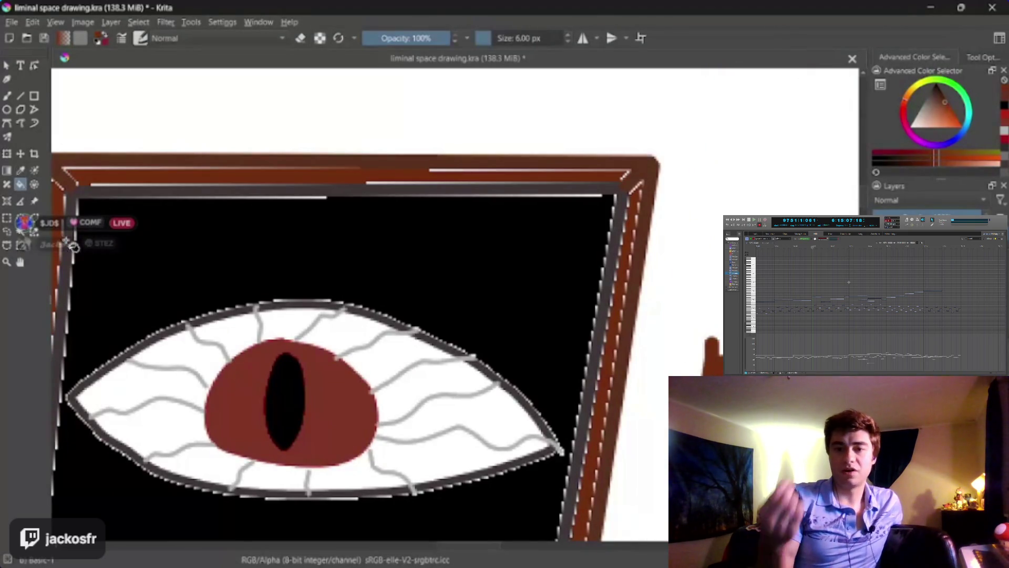
{"action": "scroll", "coordinate": [335, 207], "scroll_direction": "down", "scroll_amount": 1}
{"action": "scroll", "coordinate": [336, 207], "scroll_direction": "down", "scroll_amount": 3}
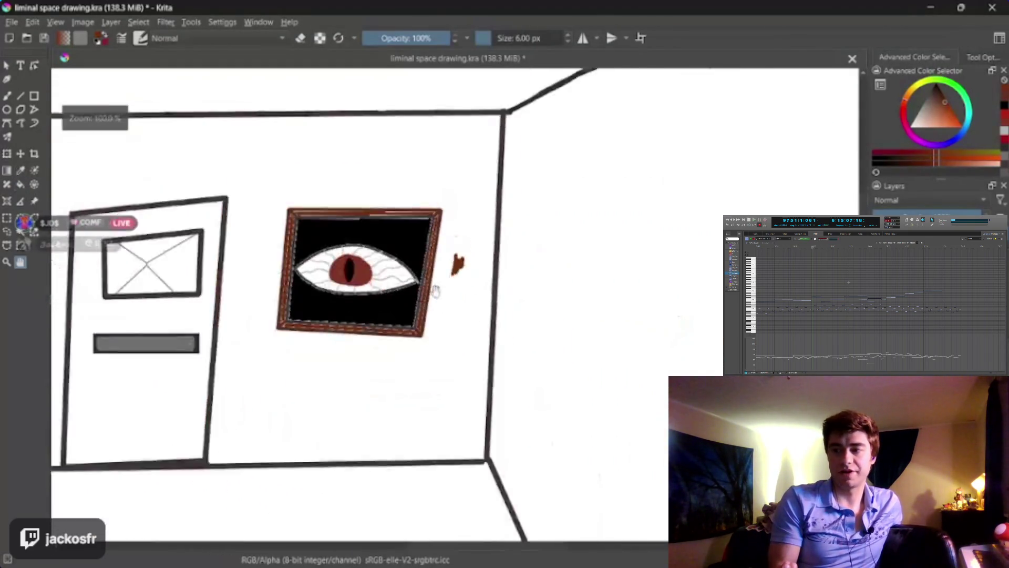
Step: Zoom in on the black poster and draw a short straight line down from its bottom corner
{"action": "scroll", "coordinate": [518, 360], "scroll_direction": "down", "scroll_amount": 2}
{"action": "scroll", "coordinate": [517, 360], "scroll_direction": "up", "scroll_amount": 1}
{"action": "scroll", "coordinate": [496, 357], "scroll_direction": "up", "scroll_amount": 1}
{"action": "scroll", "coordinate": [479, 344], "scroll_direction": "up", "scroll_amount": 1}
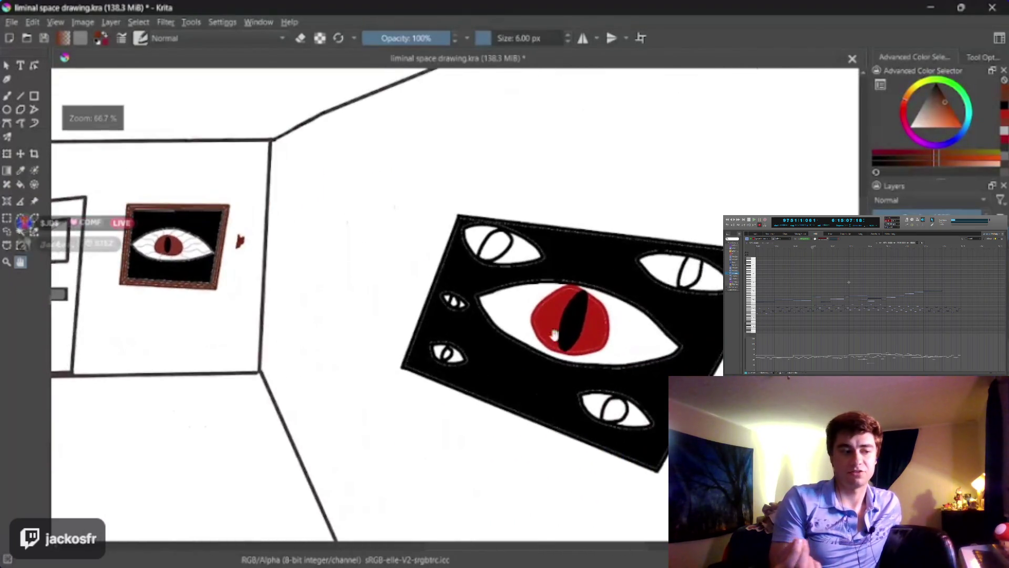
{"action": "scroll", "coordinate": [461, 330], "scroll_direction": "up", "scroll_amount": 1}
{"action": "scroll", "coordinate": [516, 315], "scroll_direction": "up", "scroll_amount": 1}
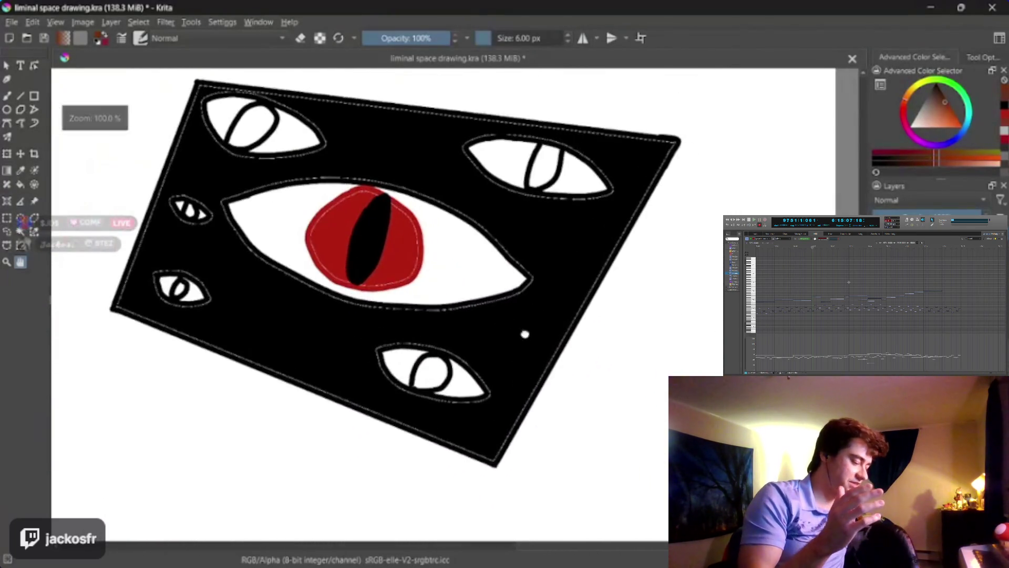
{"action": "scroll", "coordinate": [524, 334], "scroll_direction": "up", "scroll_amount": 1}
{"action": "left_click_drag", "start_coordinate": [538, 373], "coordinate": [430, 318]}
{"action": "left_click", "coordinate": [930, 95]}
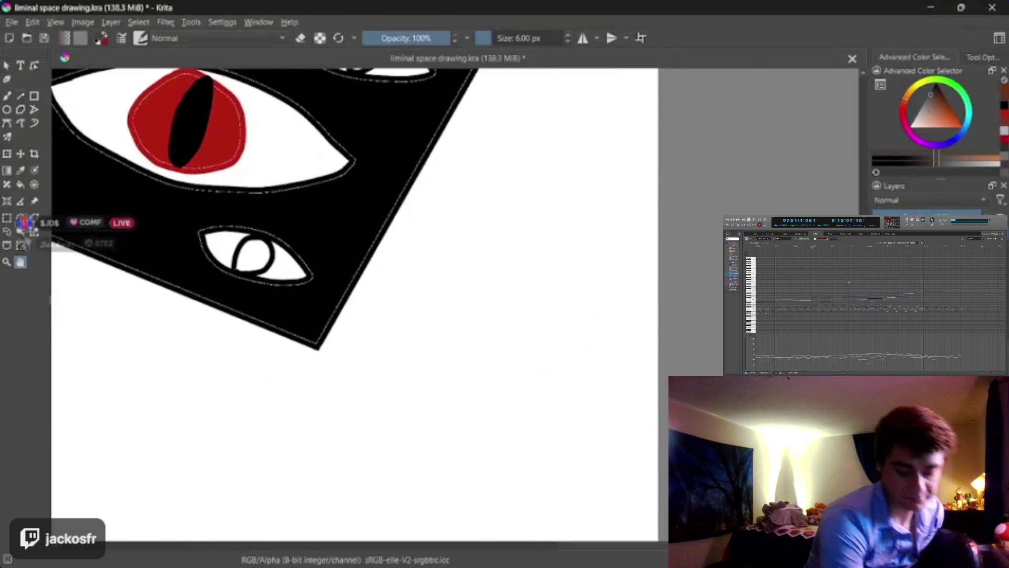
{"action": "key", "text": "v"}
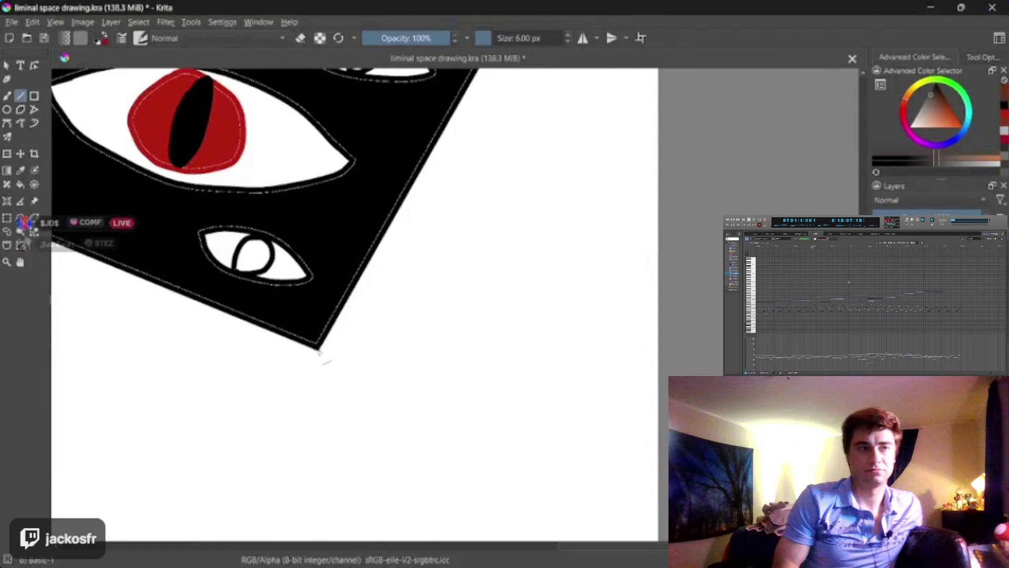
{"action": "left_click_drag", "start_coordinate": [317, 349], "coordinate": [325, 374]}
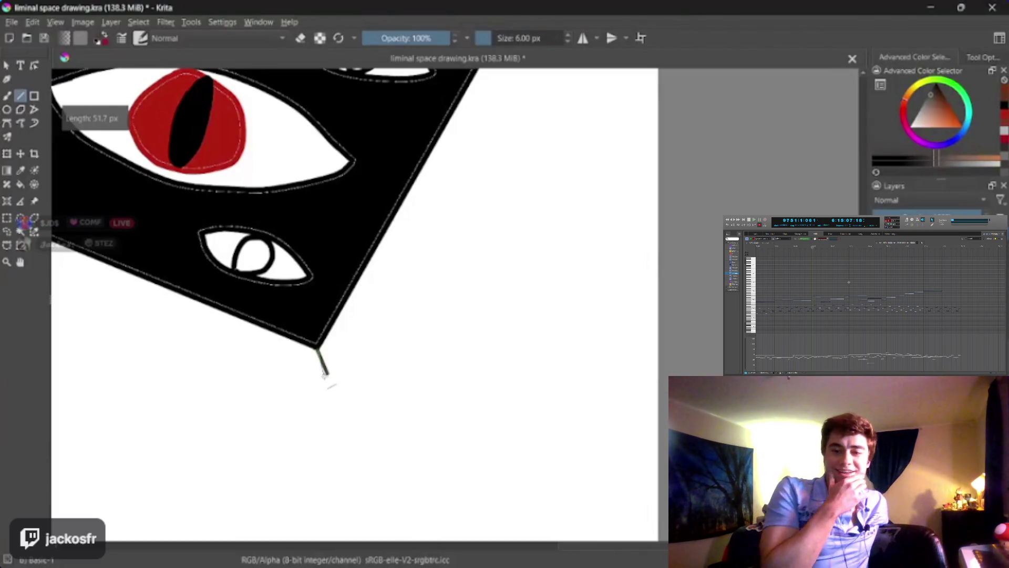
Step: Draw the outer frame's right, top and corner edges in straight lines, then fill its left strip grey
{"action": "key", "text": "2"}
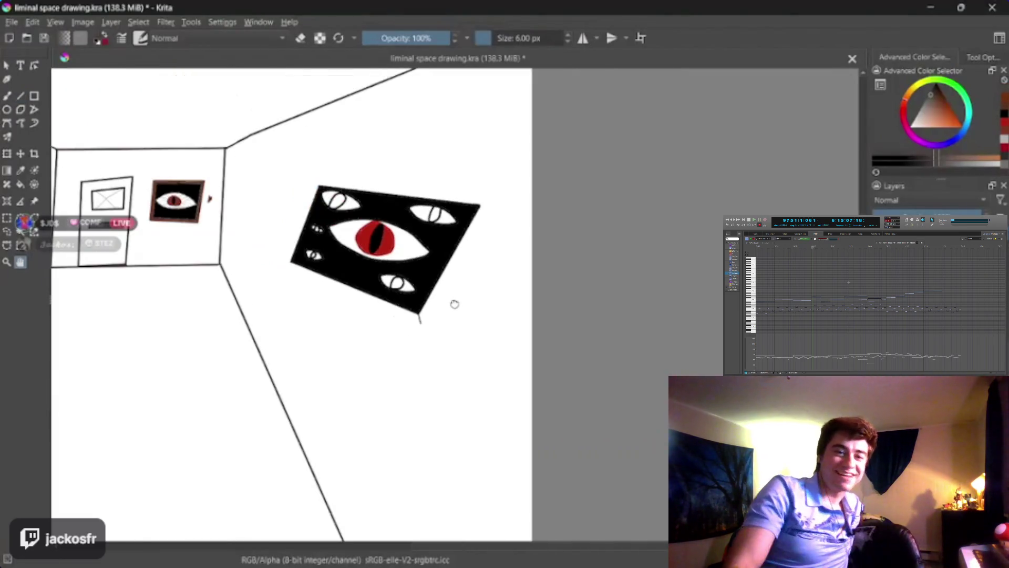
{"action": "scroll", "coordinate": [453, 302], "scroll_direction": "up", "scroll_amount": 2}
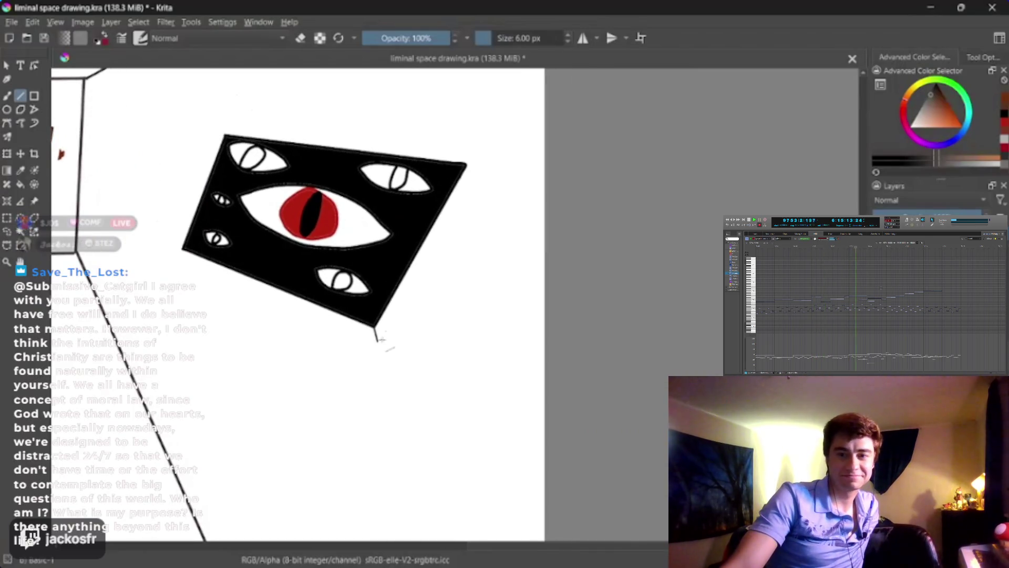
{"action": "left_click_drag", "start_coordinate": [376, 338], "coordinate": [479, 159]}
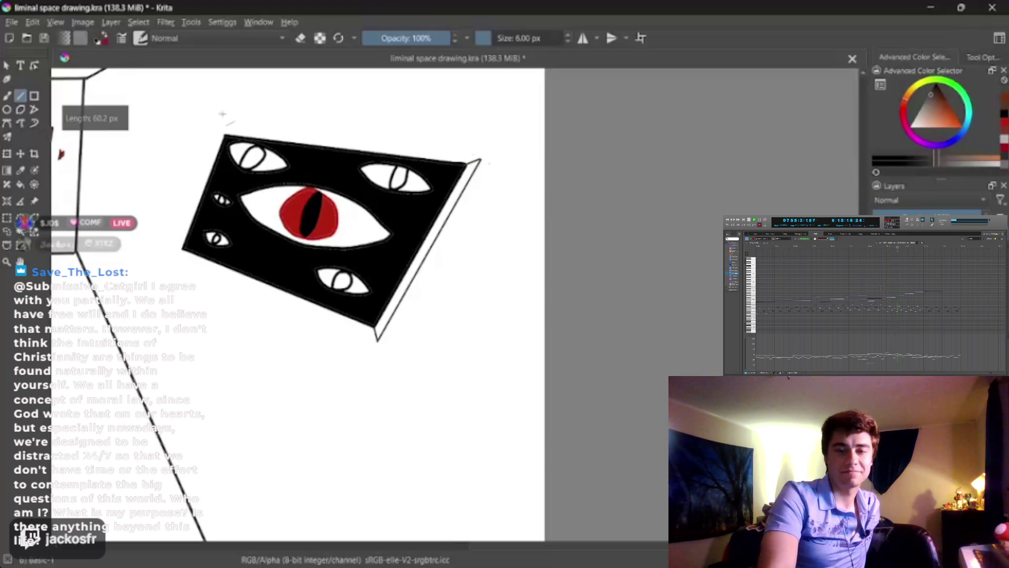
{"action": "left_click_drag", "start_coordinate": [225, 135], "coordinate": [221, 125]}
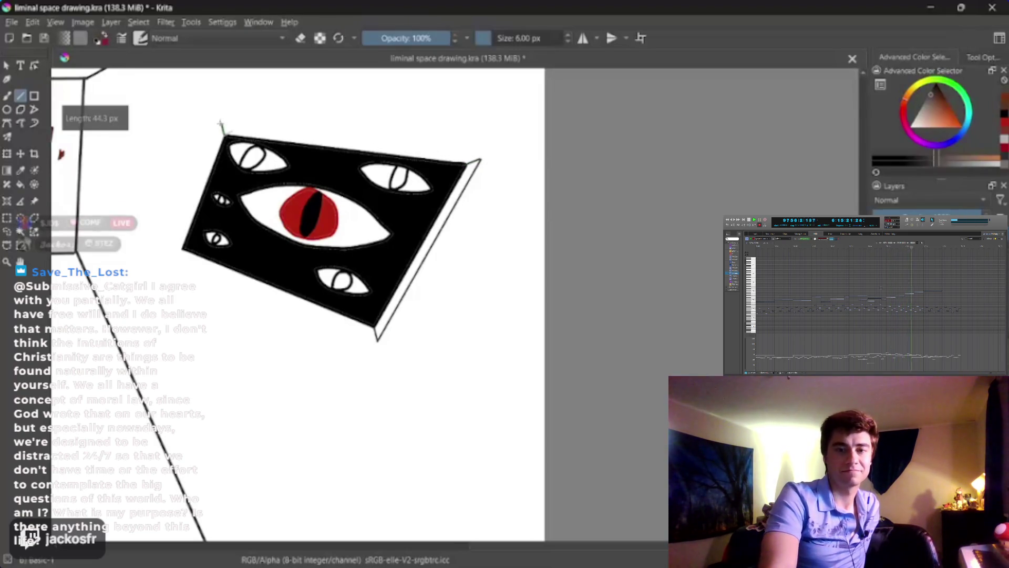
{"action": "left_click_drag", "start_coordinate": [181, 246], "coordinate": [169, 254]}
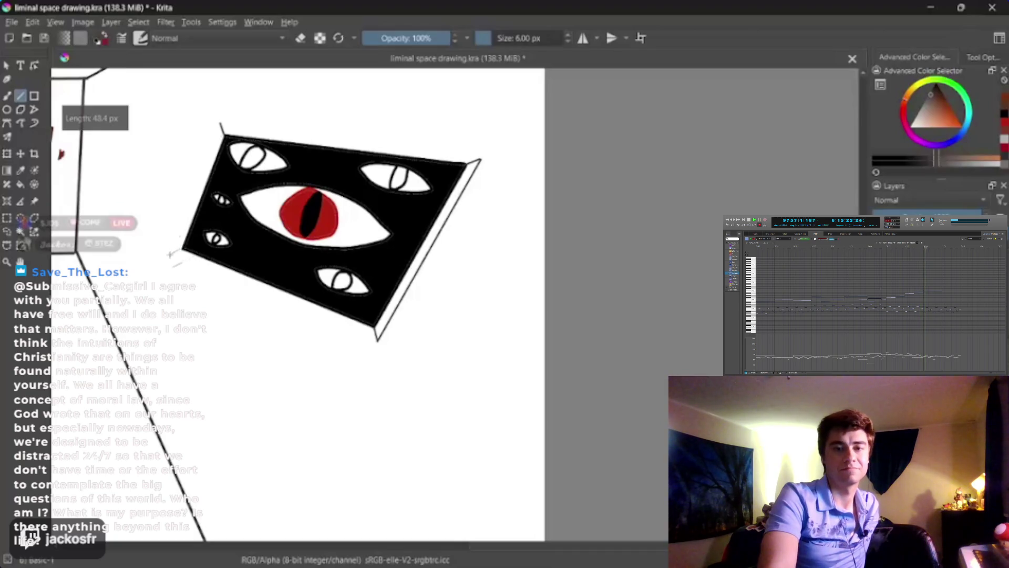
{"action": "left_click_drag", "start_coordinate": [378, 341], "coordinate": [173, 252]}
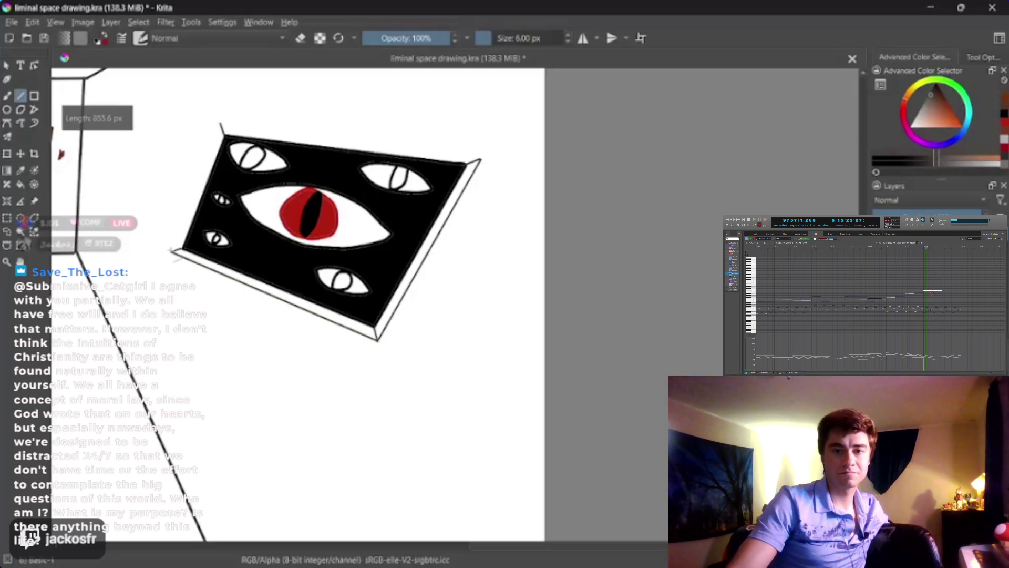
{"action": "mouse_move", "coordinate": [200, 167]}
{"action": "left_mouse_down"}
{"action": "mouse_move", "coordinate": [220, 123]}
{"action": "mouse_move", "coordinate": [265, 120]}
{"action": "mouse_move", "coordinate": [480, 158]}
{"action": "left_mouse_up"}
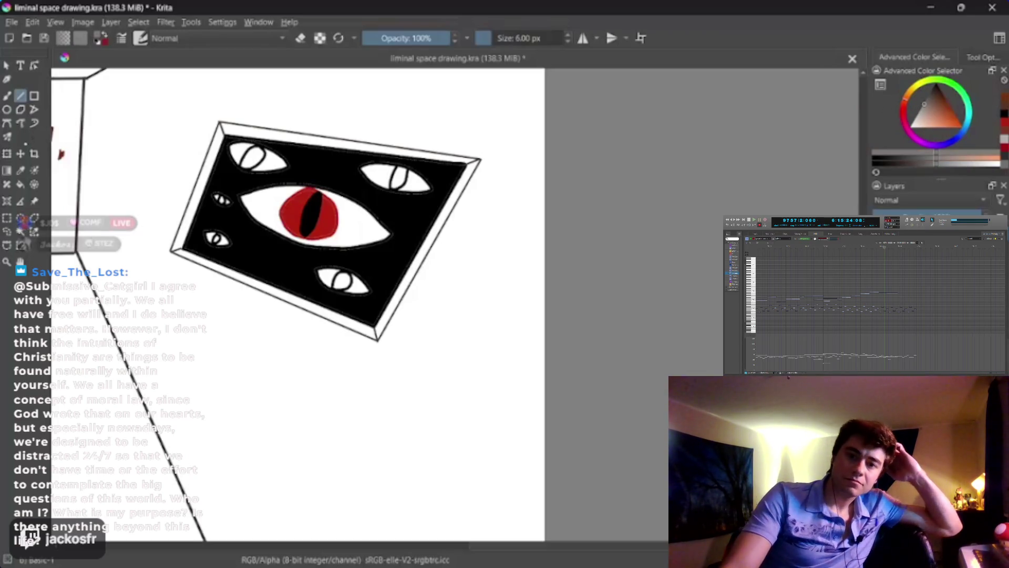
{"action": "left_click", "coordinate": [208, 167]}
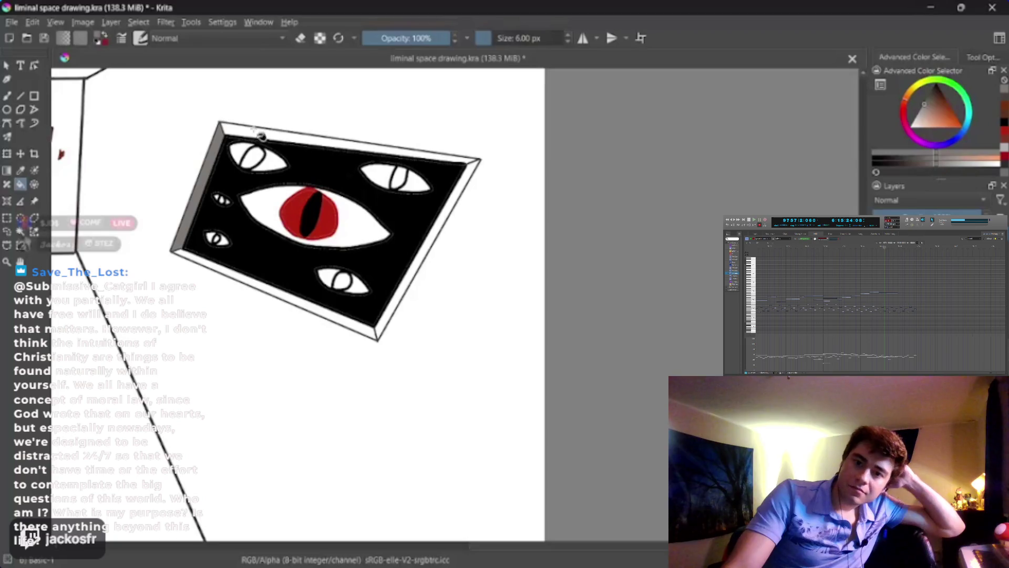
Step: Fill the frame's top, right and bottom strips grey, then check the whole hallway
{"action": "left_click", "coordinate": [263, 134]}
{"action": "left_click", "coordinate": [429, 253]}
{"action": "left_click", "coordinate": [315, 314]}
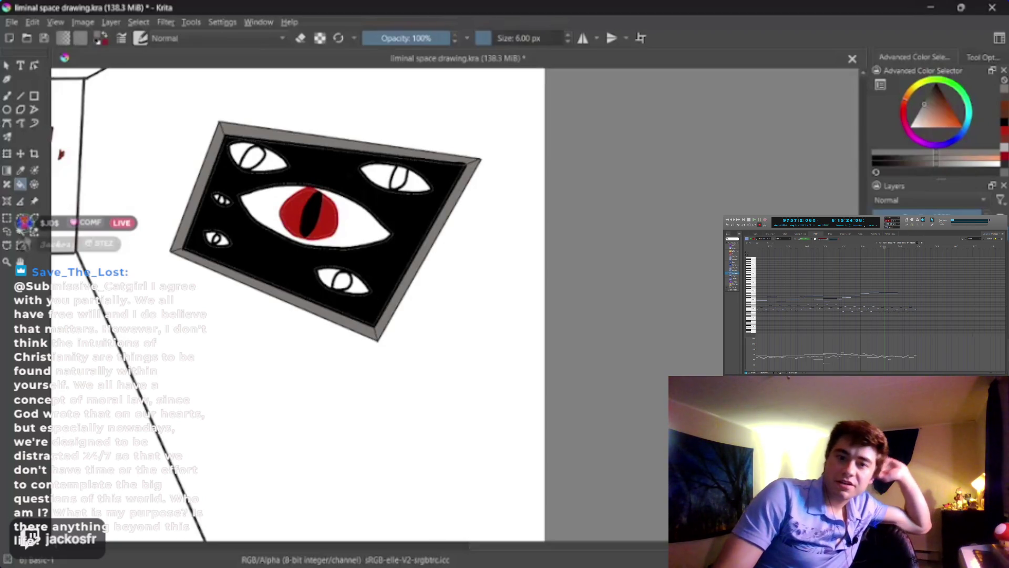
{"action": "key", "text": "minus"}
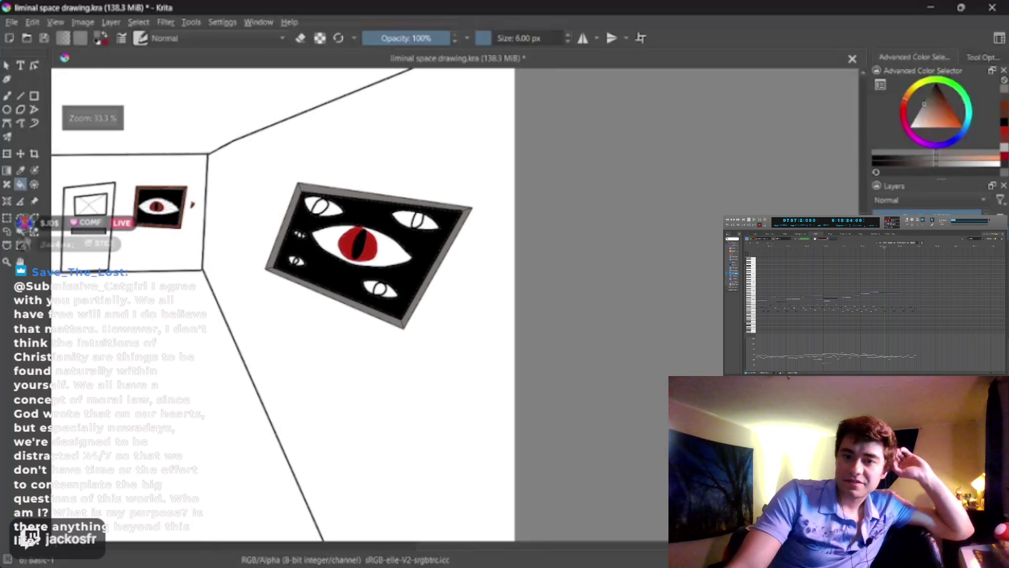
{"action": "key", "text": "minus"}
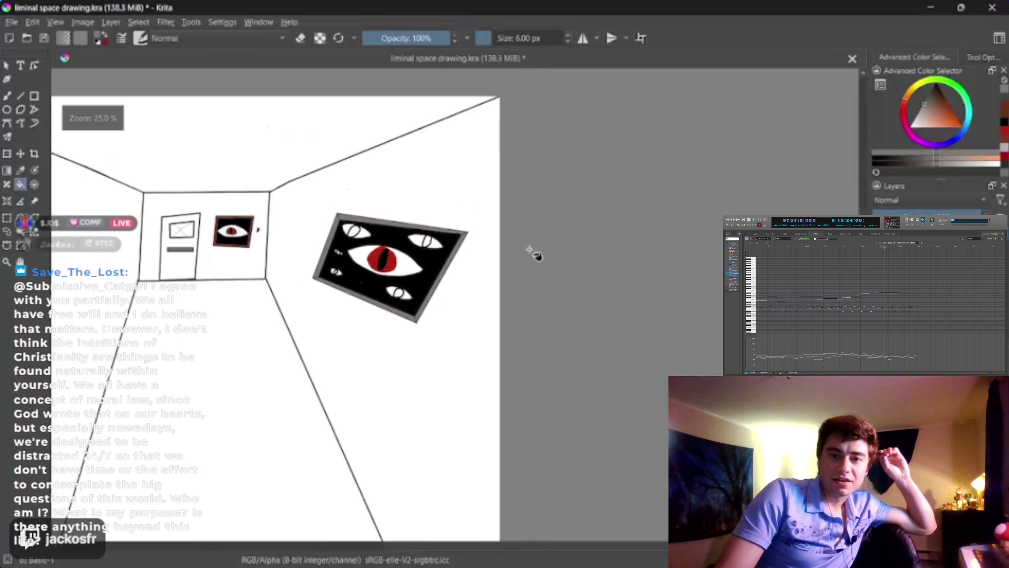
{"action": "key", "text": "plus"}
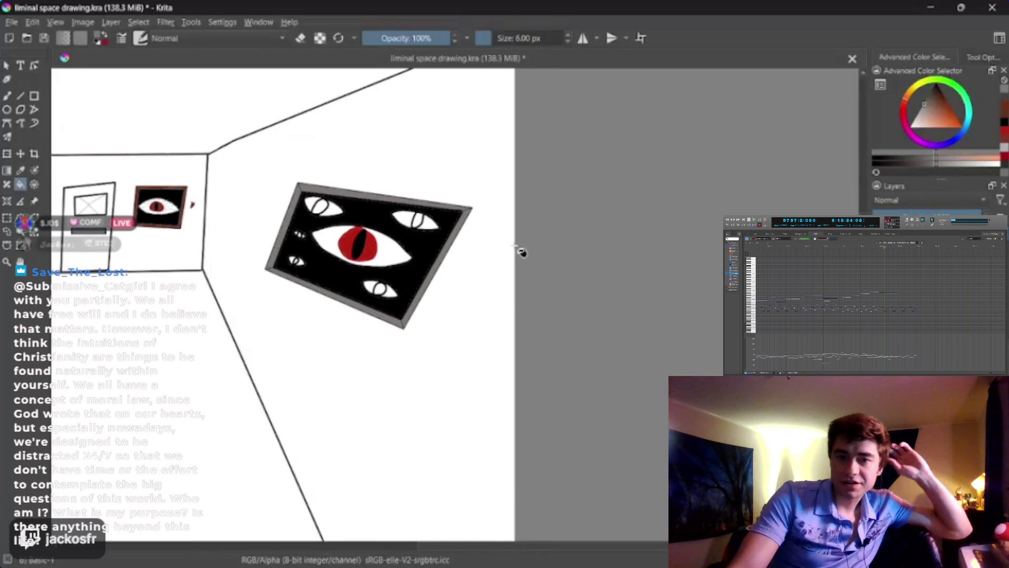
{"action": "key", "text": "plus"}
{"action": "key", "text": "plus"}
{"action": "key", "text": "plus"}
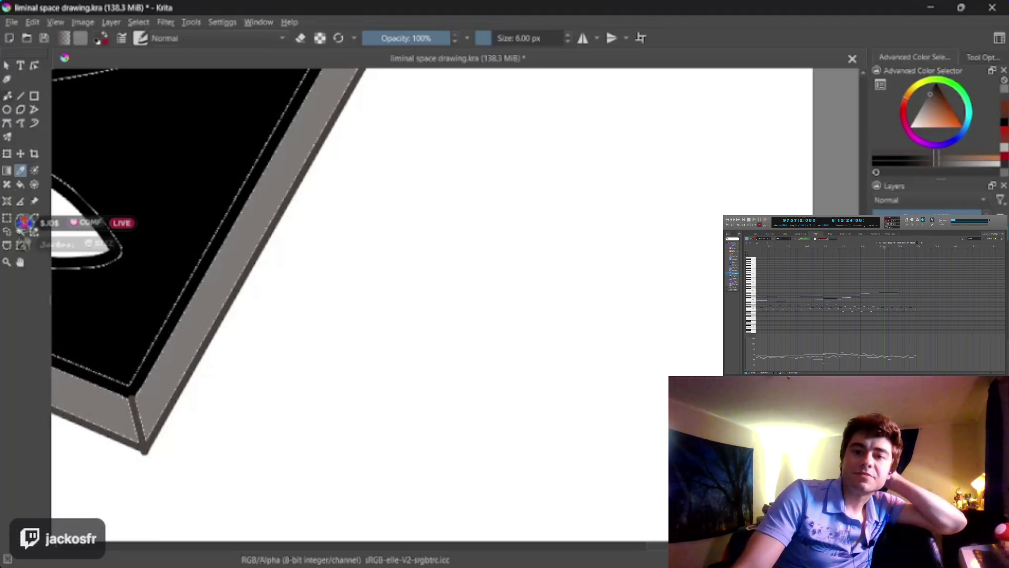
Step: Set the brush to 65% opacity and 11 px, try grey shading on the frame's right edge, then undo it
{"action": "key", "text": "b"}
{"action": "key", "text": "plus"}
{"action": "left_click", "coordinate": [419, 34]}
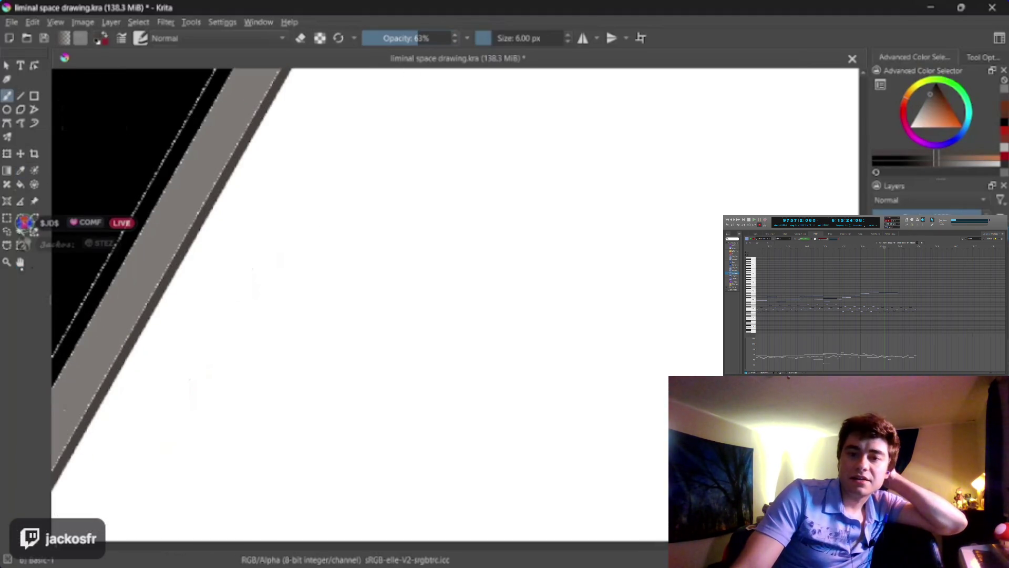
{"action": "left_click", "coordinate": [20, 262]}
{"action": "left_click_drag", "start_coordinate": [58, 247], "coordinate": [232, 143]}
{"action": "key", "text": "b"}
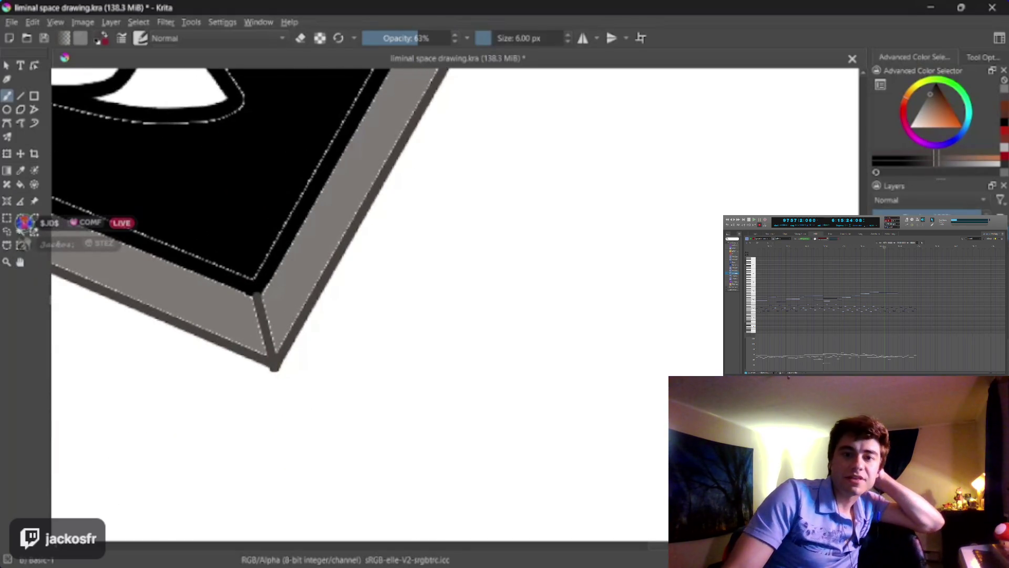
{"action": "key", "text": "bracketright"}
{"action": "key", "text": "bracketright"}
{"action": "key", "text": "bracketright"}
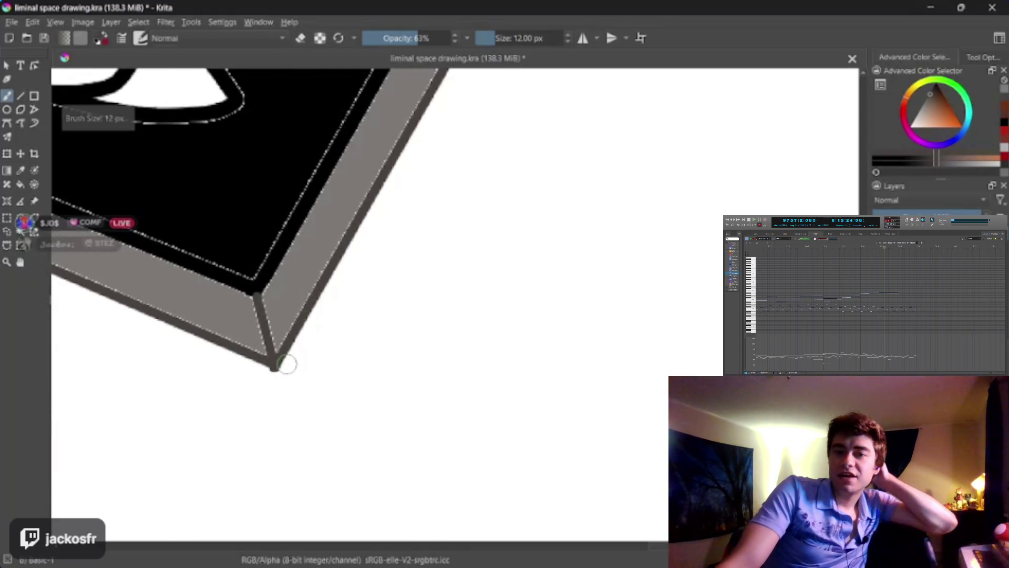
{"action": "left_click_drag", "start_coordinate": [286, 364], "coordinate": [358, 234]}
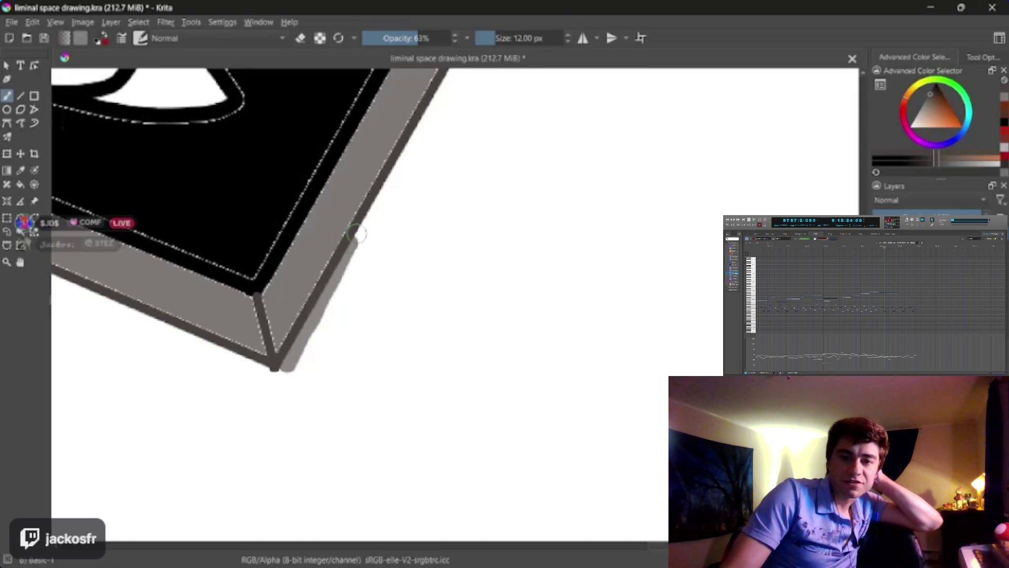
{"action": "key", "text": "ctrl+z"}
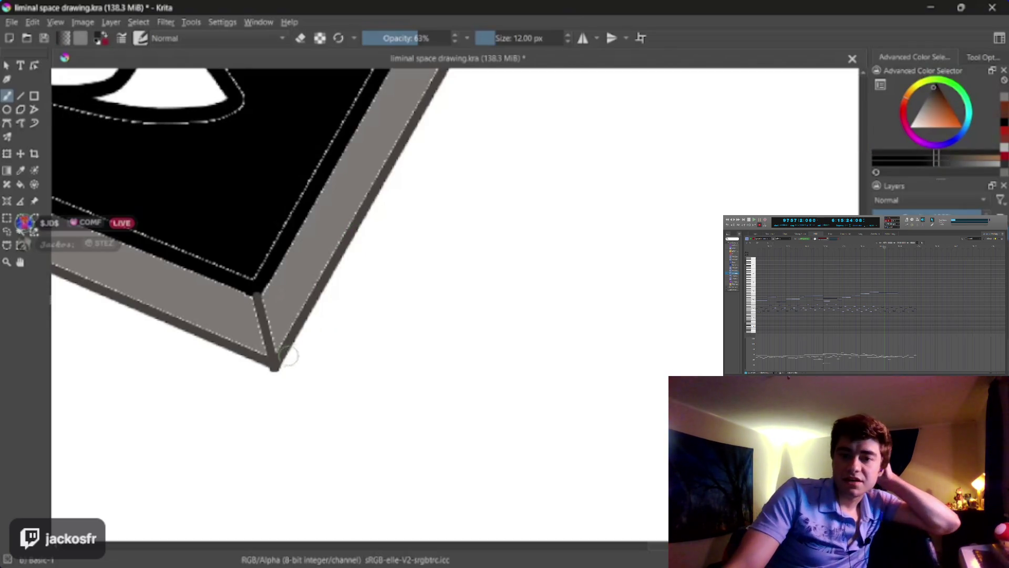
{"action": "left_click_drag", "start_coordinate": [287, 365], "coordinate": [355, 246]}
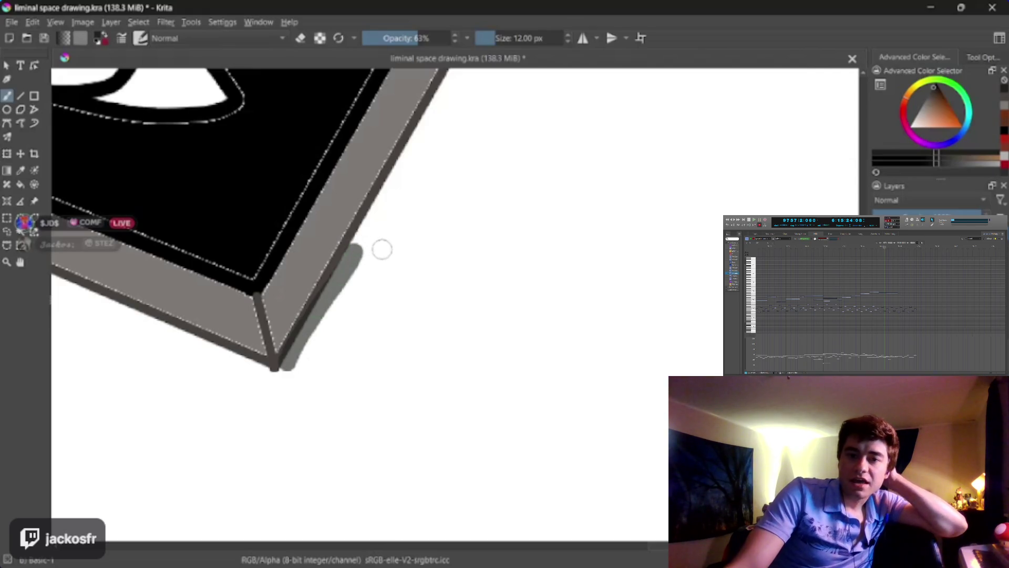
{"action": "key", "text": "ctrl+z"}
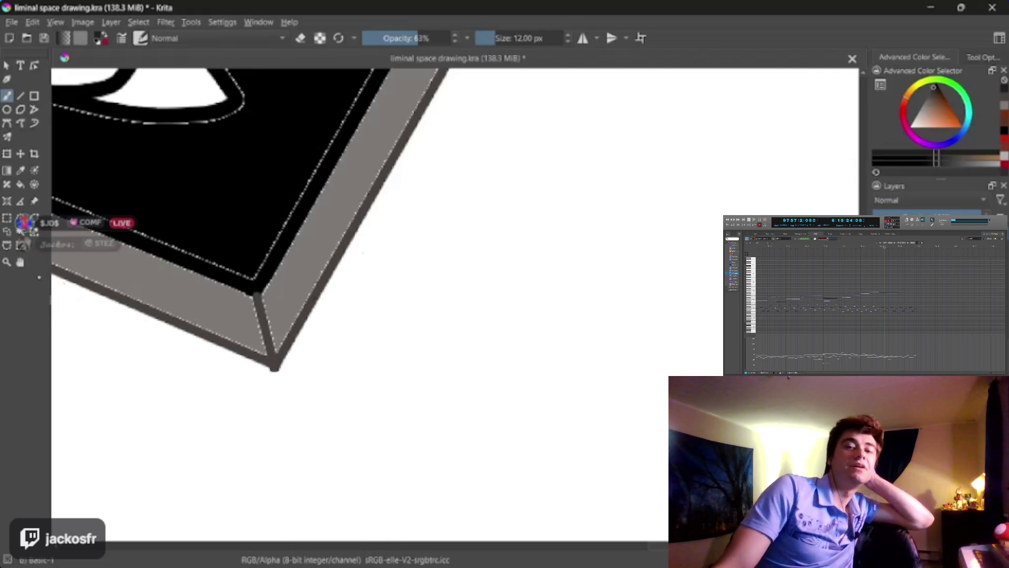
{"action": "scroll", "coordinate": [393, 309], "scroll_direction": "down", "scroll_amount": 10}
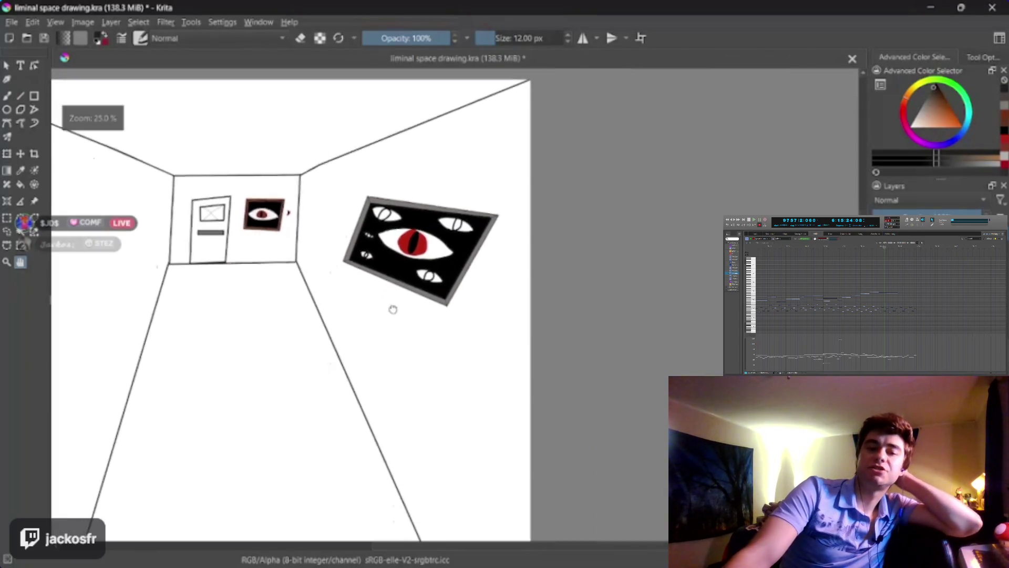
Step: Pick a dull olive paint colour in the Advanced Color Selector
{"action": "scroll", "coordinate": [410, 294], "scroll_direction": "down", "scroll_amount": 2}
{"action": "scroll", "coordinate": [423, 281], "scroll_direction": "up", "scroll_amount": 3}
{"action": "scroll", "coordinate": [526, 269], "scroll_direction": "up", "scroll_amount": 1}
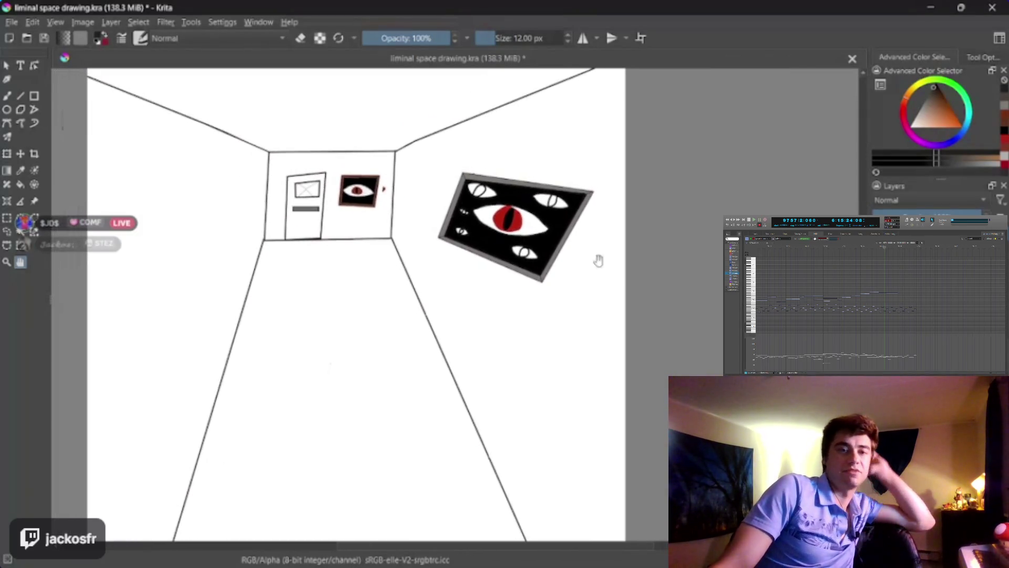
{"action": "left_click", "coordinate": [914, 88]}
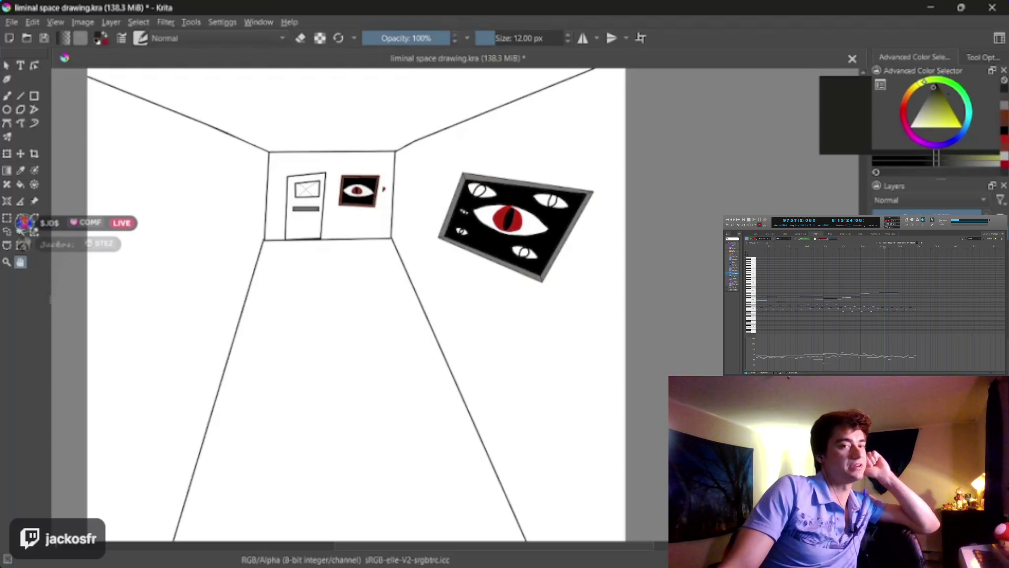
{"action": "left_click", "coordinate": [939, 108]}
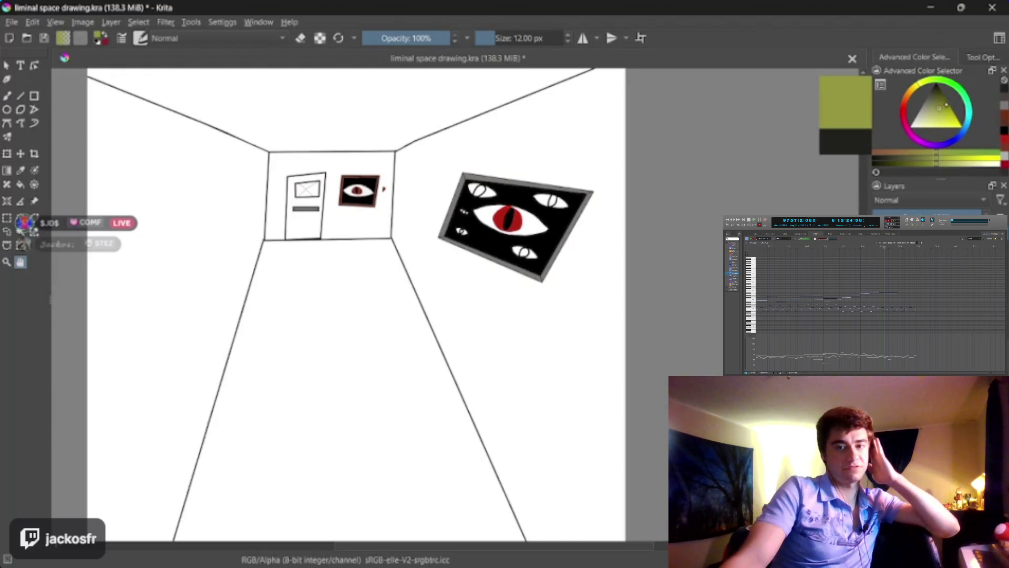
{"action": "left_click_drag", "start_coordinate": [914, 86], "coordinate": [921, 82]}
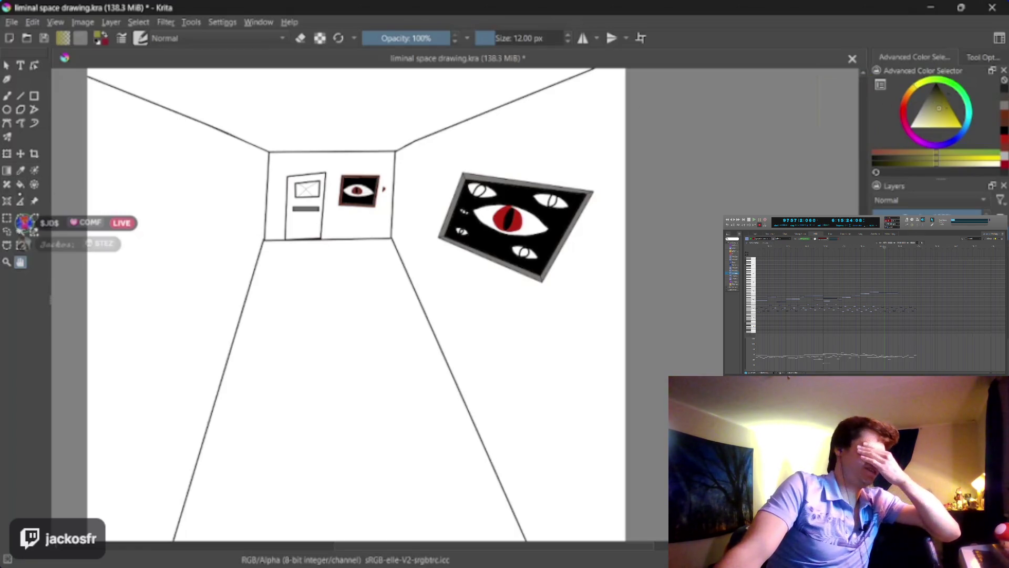
Step: Fill the left wall, ceiling, back wall, right wall and floor olive, then undo the fills
{"action": "left_click", "coordinate": [136, 182]}
{"action": "left_click", "coordinate": [365, 124]}
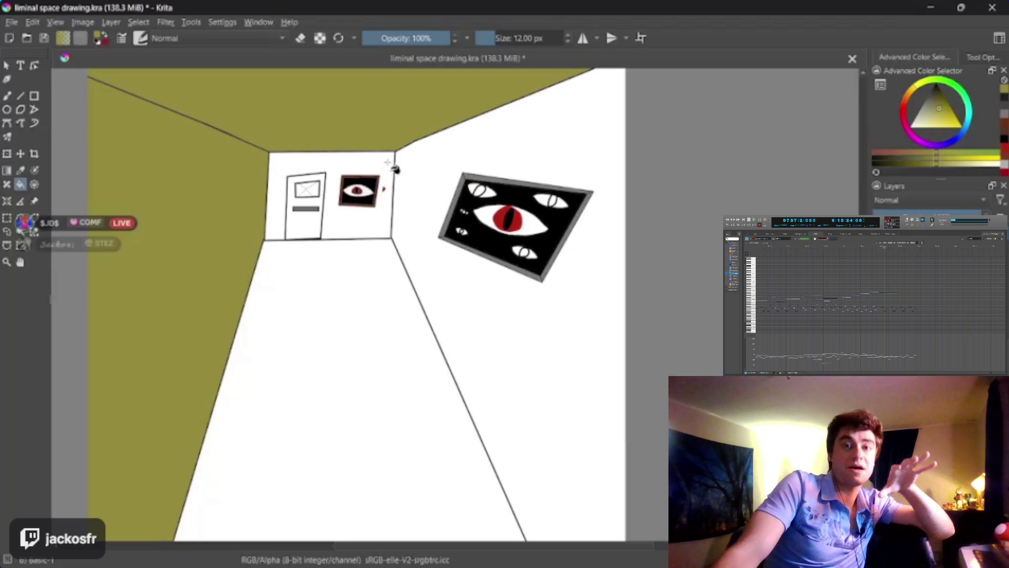
{"action": "left_click", "coordinate": [387, 226]}
{"action": "left_click", "coordinate": [413, 276]}
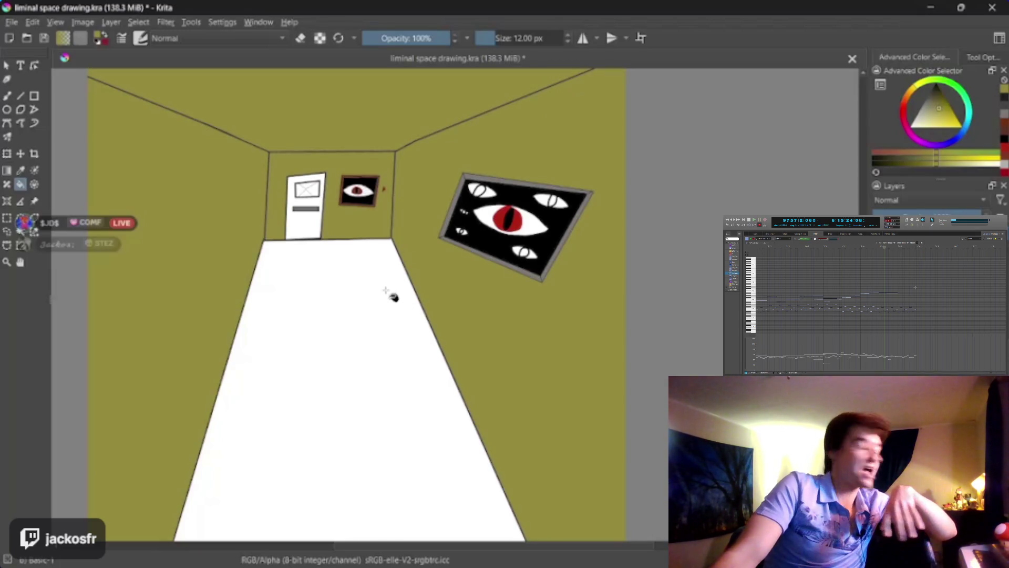
{"action": "left_click", "coordinate": [386, 291]}
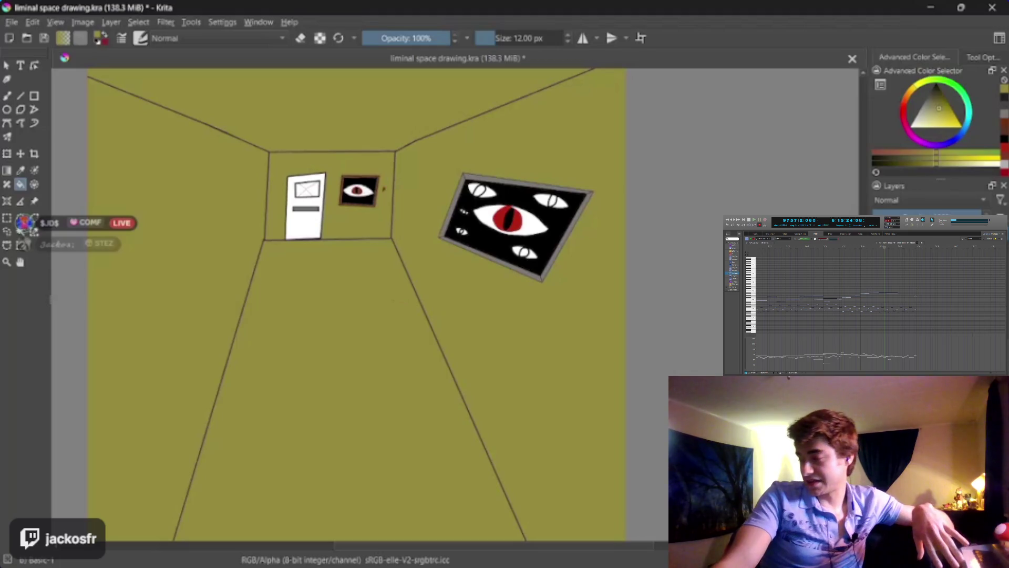
{"action": "key", "text": "ctrl+z"}
{"action": "key", "text": "ctrl+z"}
{"action": "key", "text": "ctrl+z"}
{"action": "key", "text": "ctrl+z"}
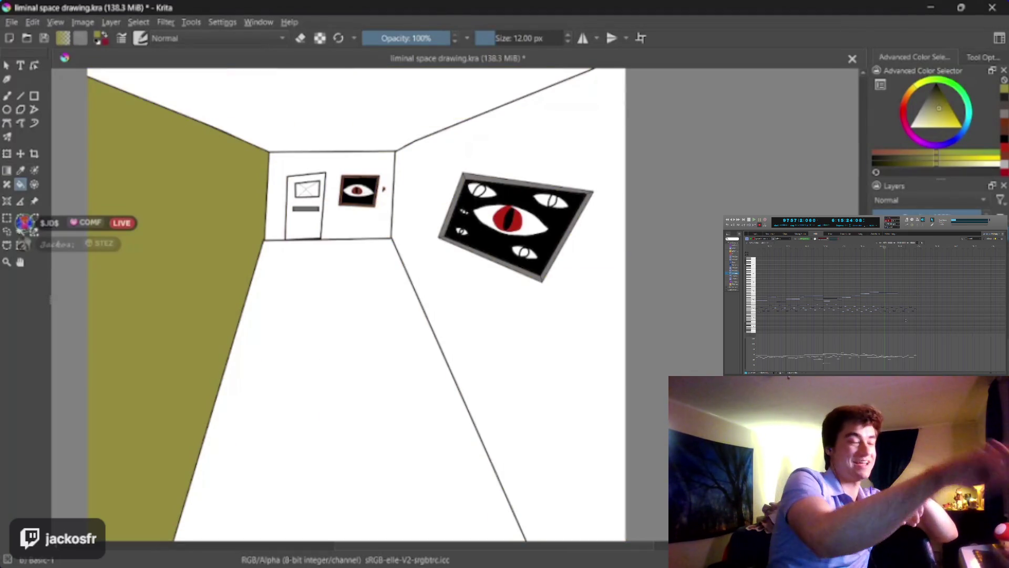
{"action": "key", "text": "ctrl+z"}
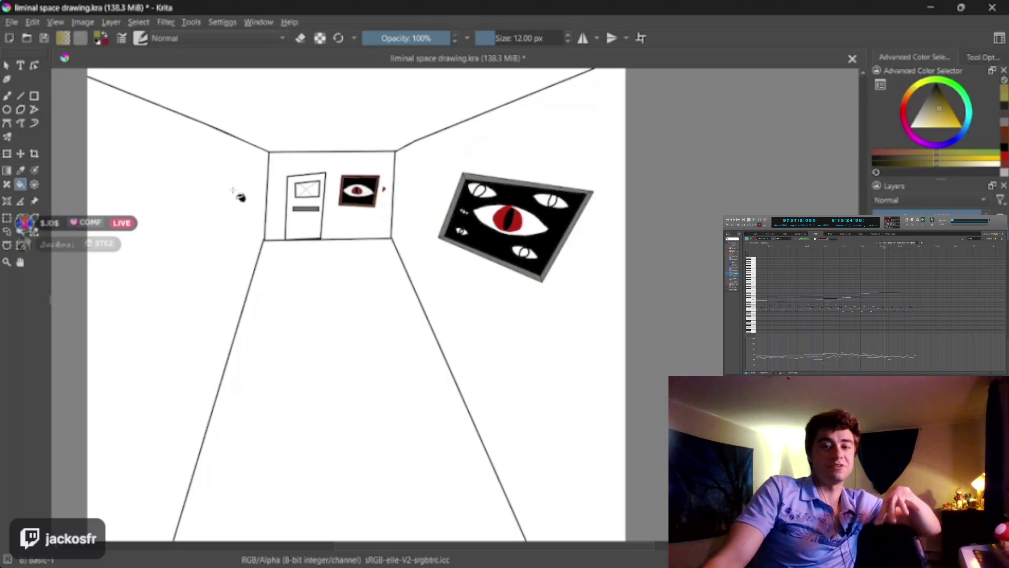
Step: Refill the left wall, ceiling, floor and right wall olive, then undo all of it
{"action": "left_click", "coordinate": [241, 196]}
{"action": "left_click", "coordinate": [331, 352]}
{"action": "left_click", "coordinate": [483, 310]}
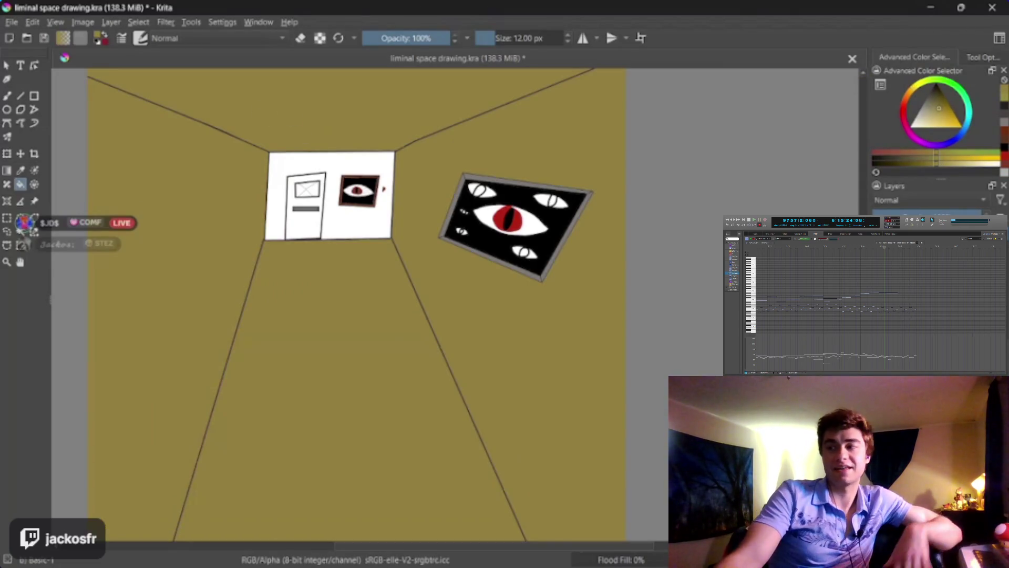
{"action": "key", "text": "ctrl+z"}
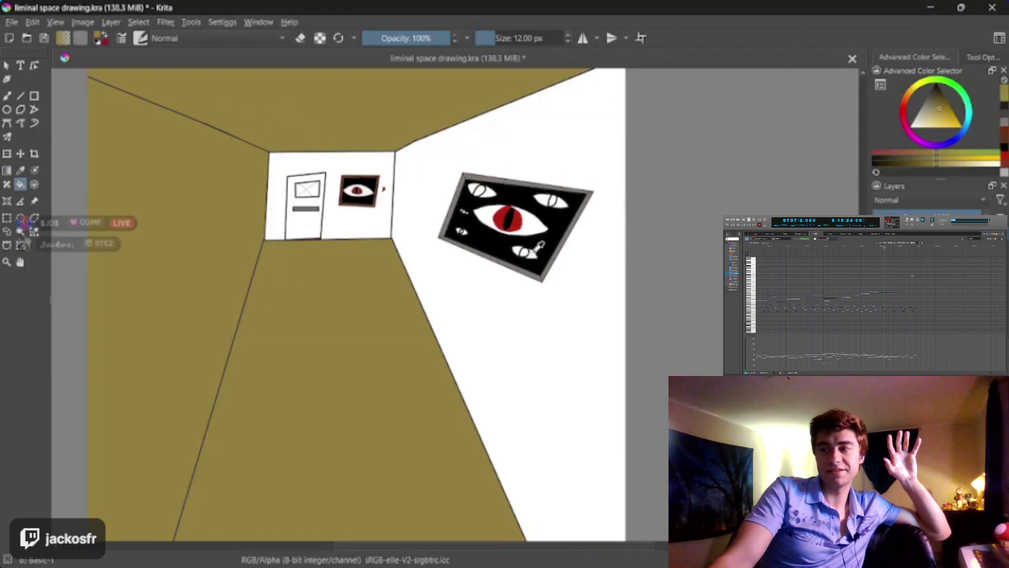
{"action": "key", "text": "ctrl+z"}
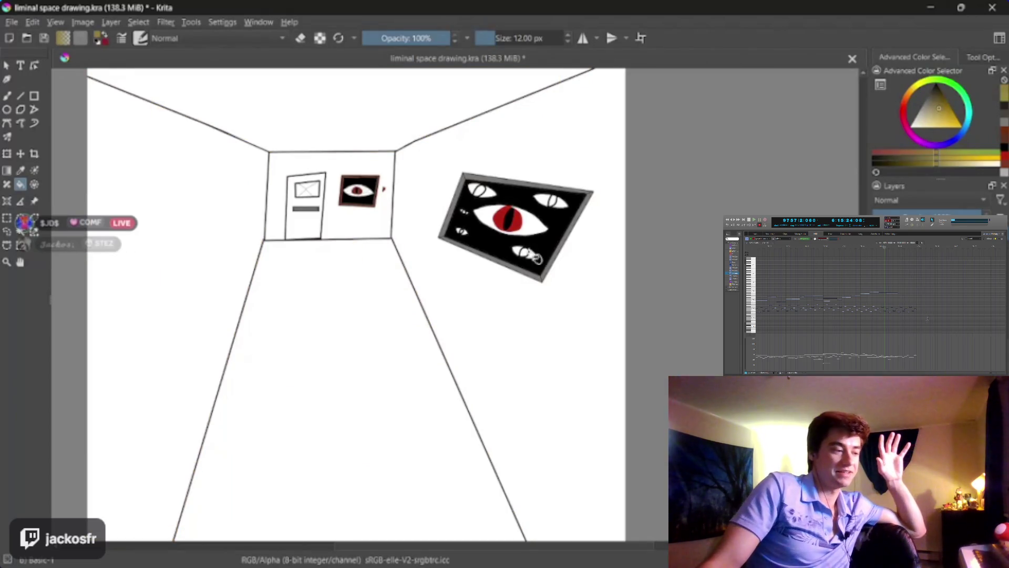
{"action": "scroll", "coordinate": [328, 260], "scroll_direction": "up", "scroll_amount": 5}
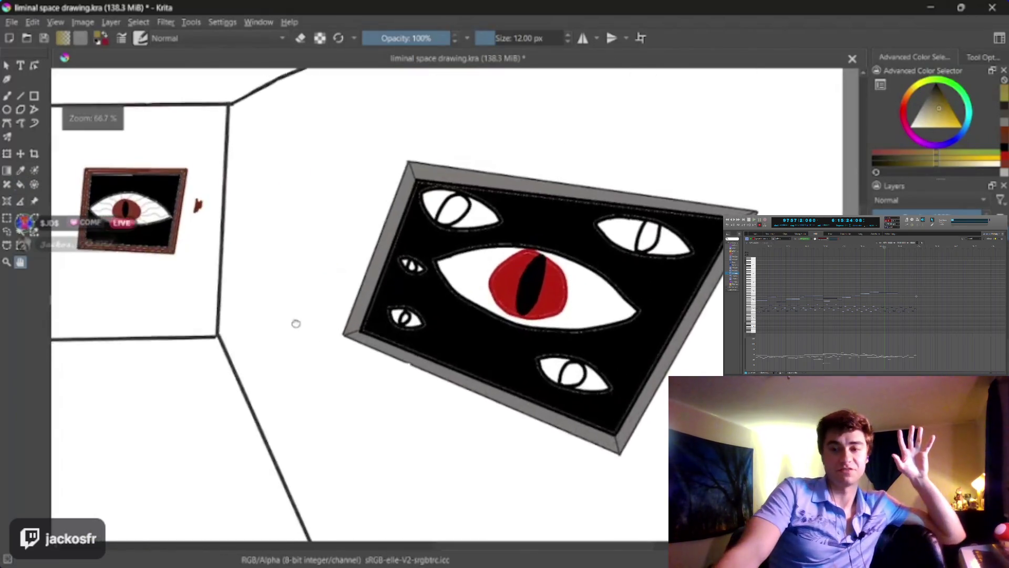
Step: Erase the brown smudge right of the small framed eye using a 10 px eraser
{"action": "left_click_drag", "start_coordinate": [328, 260], "coordinate": [473, 361]}
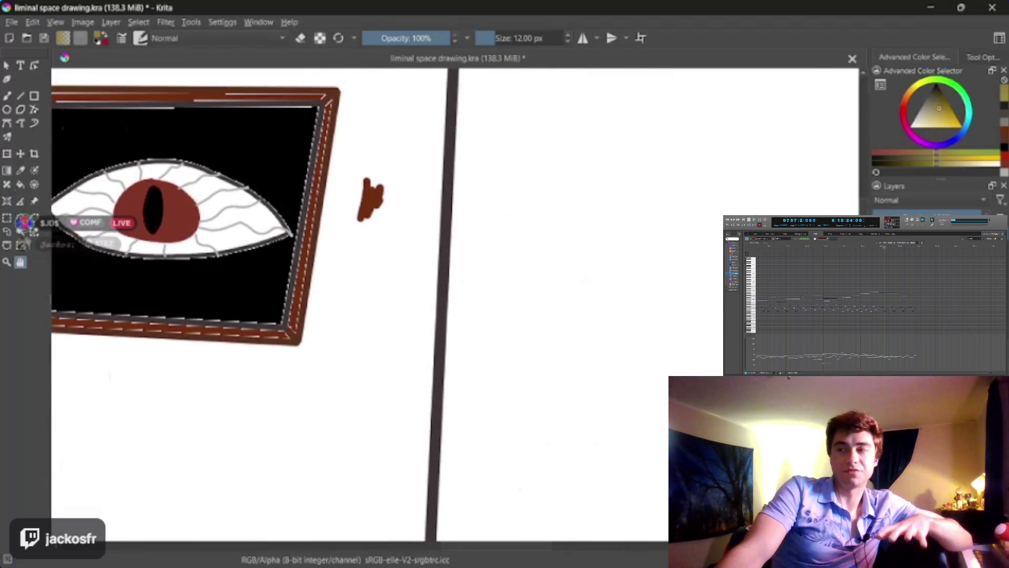
{"action": "key", "text": "b"}
{"action": "key", "text": "e"}
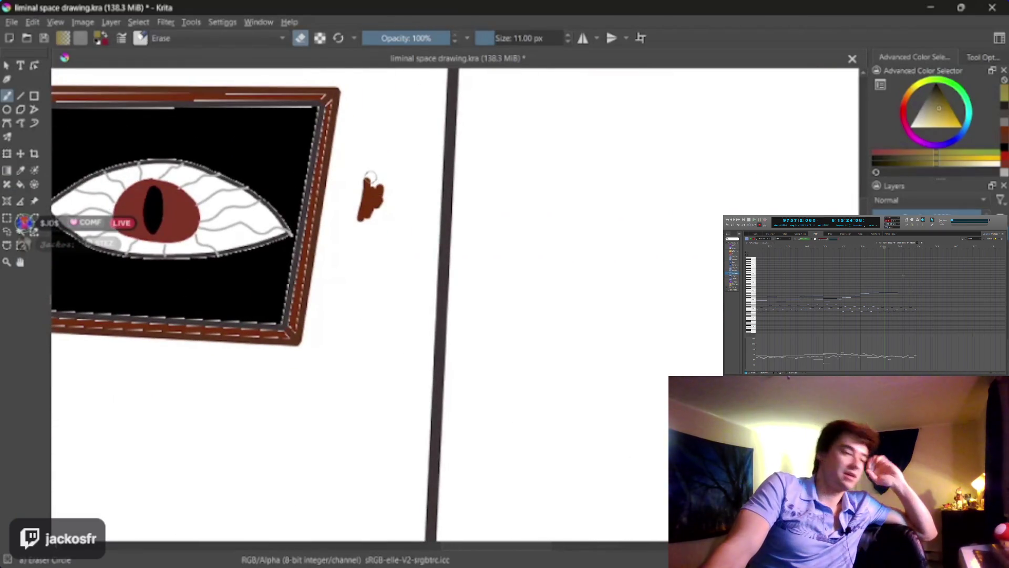
{"action": "left_click_drag", "start_coordinate": [371, 176], "coordinate": [380, 182]}
{"action": "key", "text": "bracketleft"}
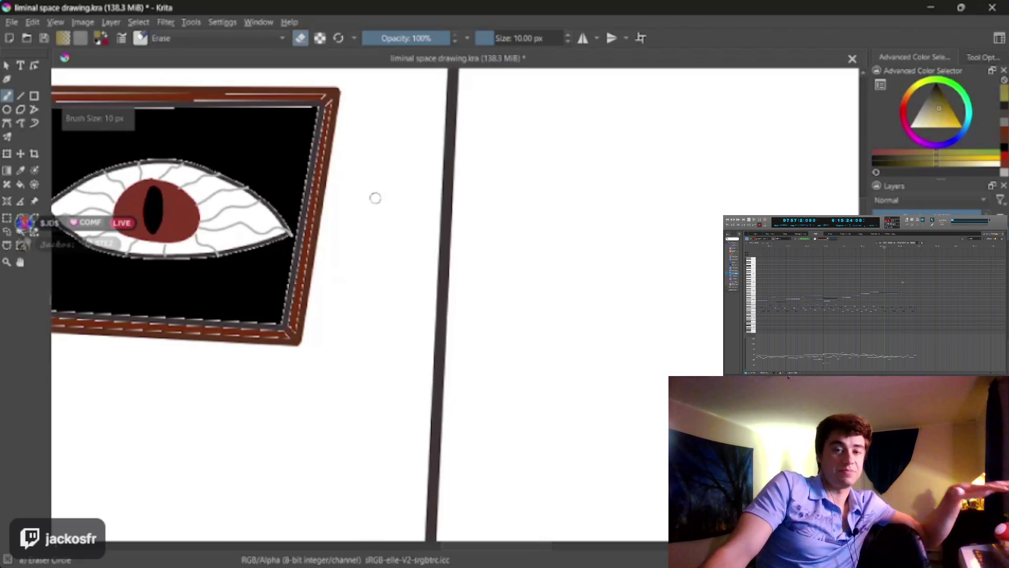
{"action": "key", "text": "minus"}
{"action": "key", "text": "minus"}
{"action": "key", "text": "minus"}
{"action": "key", "text": "minus"}
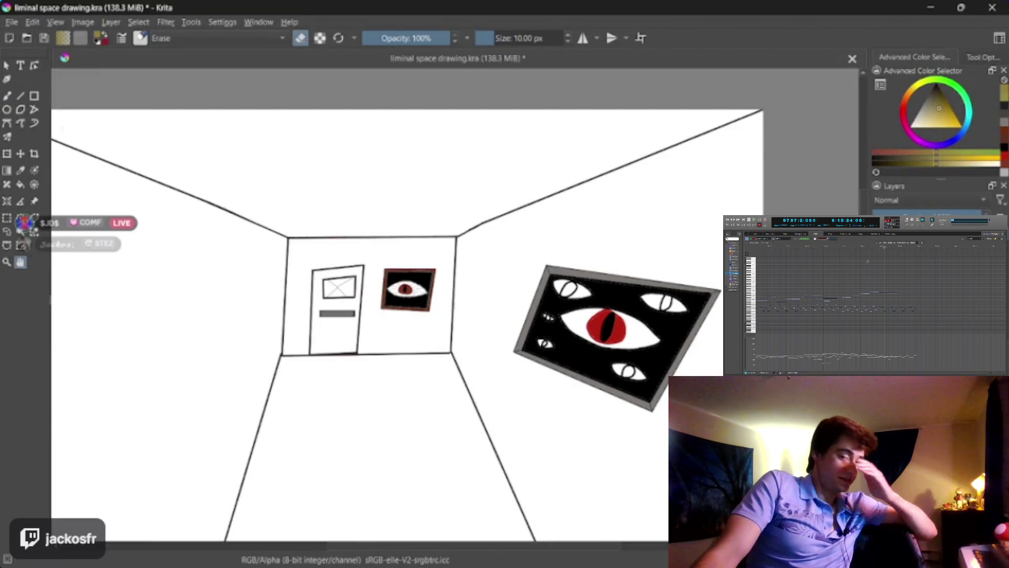
{"action": "left_click_drag", "start_coordinate": [409, 341], "coordinate": [452, 273]}
{"action": "key", "text": "minus"}
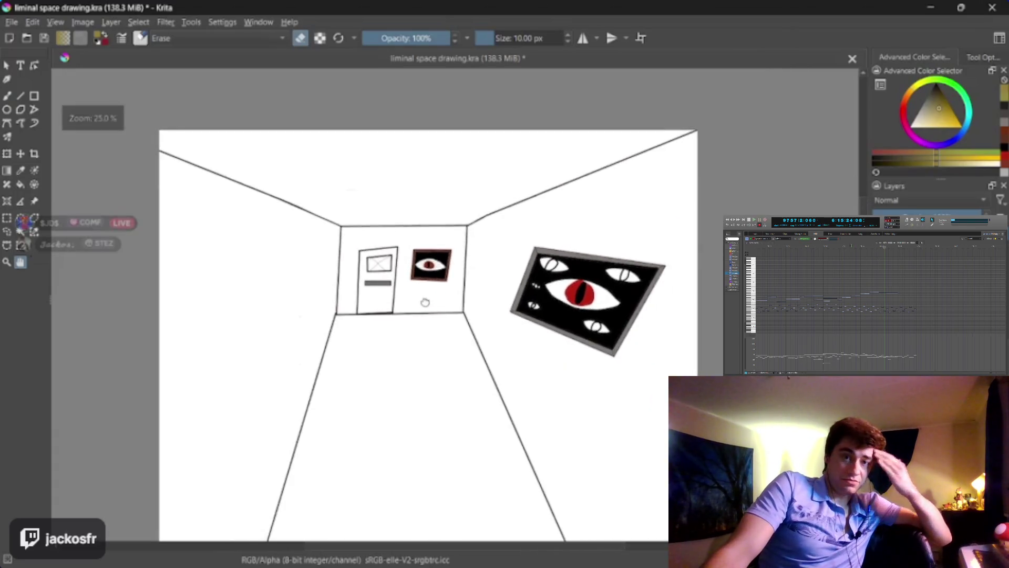
{"action": "key", "text": "plus"}
{"action": "left_click_drag", "start_coordinate": [418, 305], "coordinate": [452, 279]}
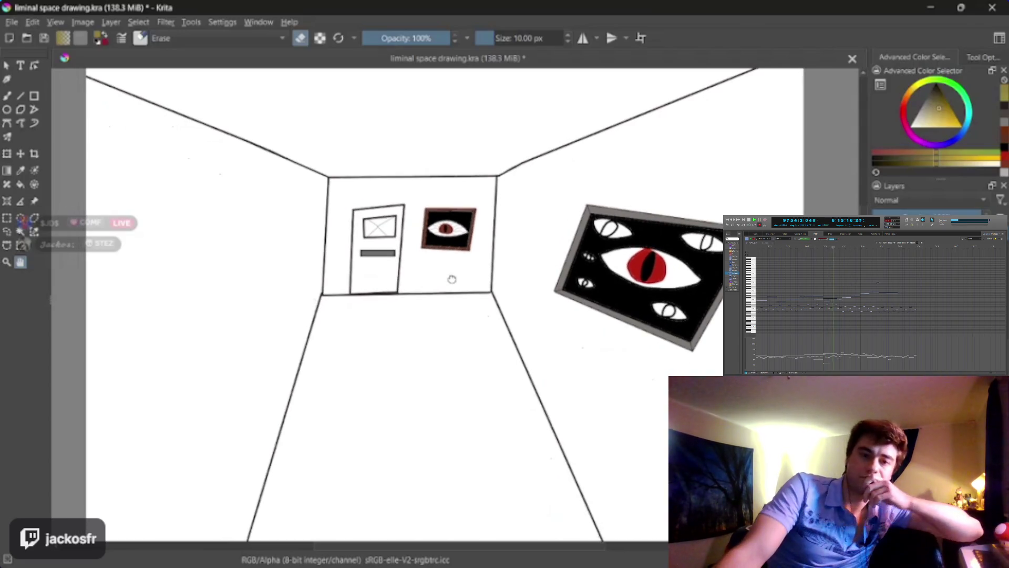
{"action": "scroll", "coordinate": [452, 279], "scroll_direction": "up", "scroll_amount": 2}
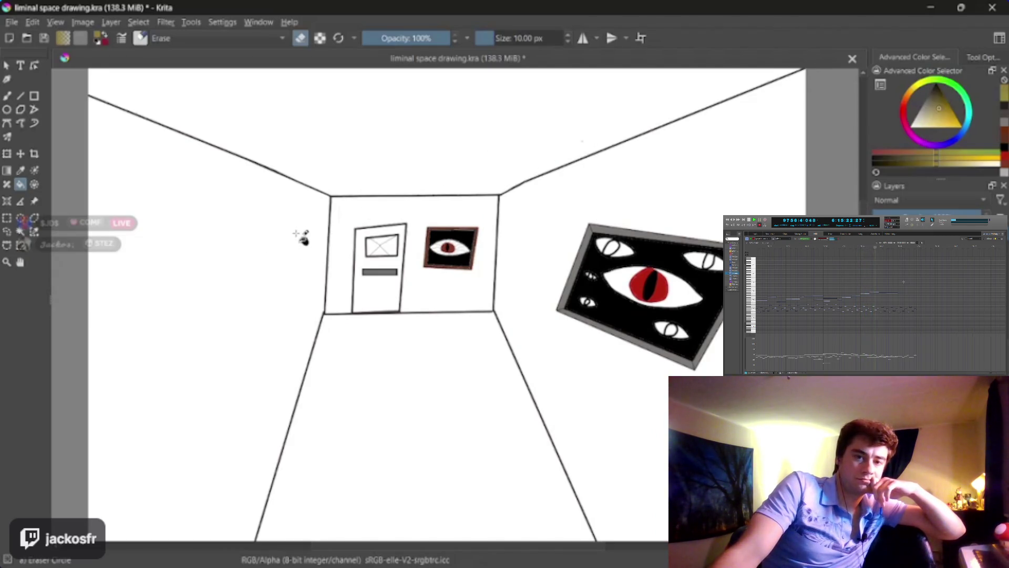
{"action": "key", "text": "e"}
Step: Try tan fills on the left and right walls, then undo both
{"action": "left_click", "coordinate": [317, 323]}
{"action": "left_click", "coordinate": [647, 385]}
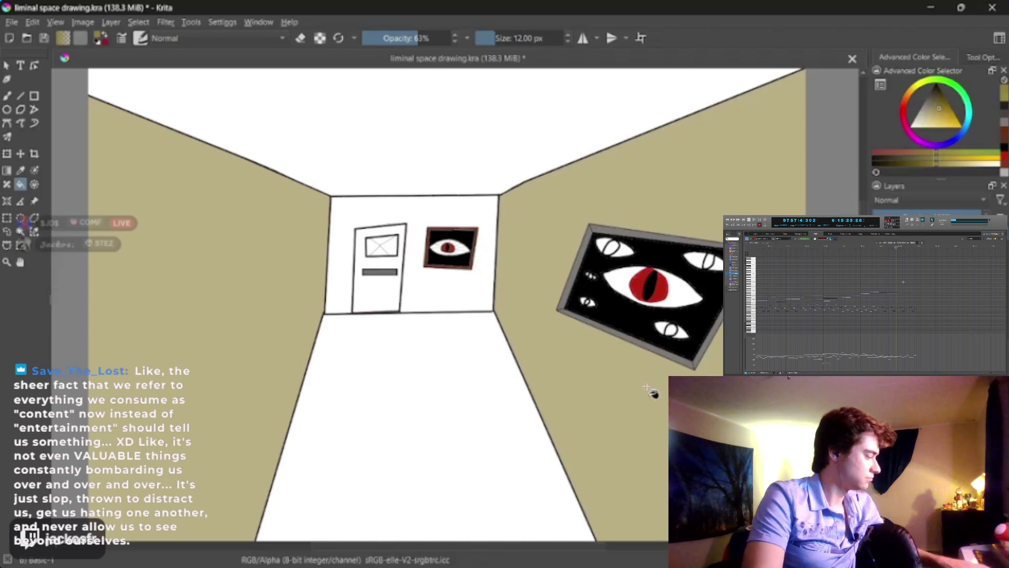
{"action": "key", "text": "ctrl+z"}
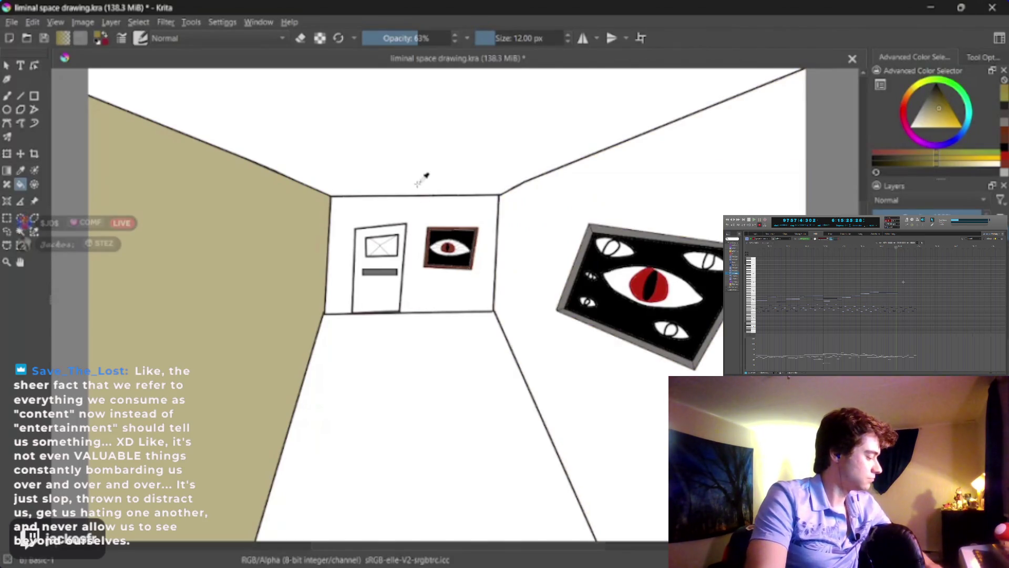
{"action": "key", "text": "ctrl+z"}
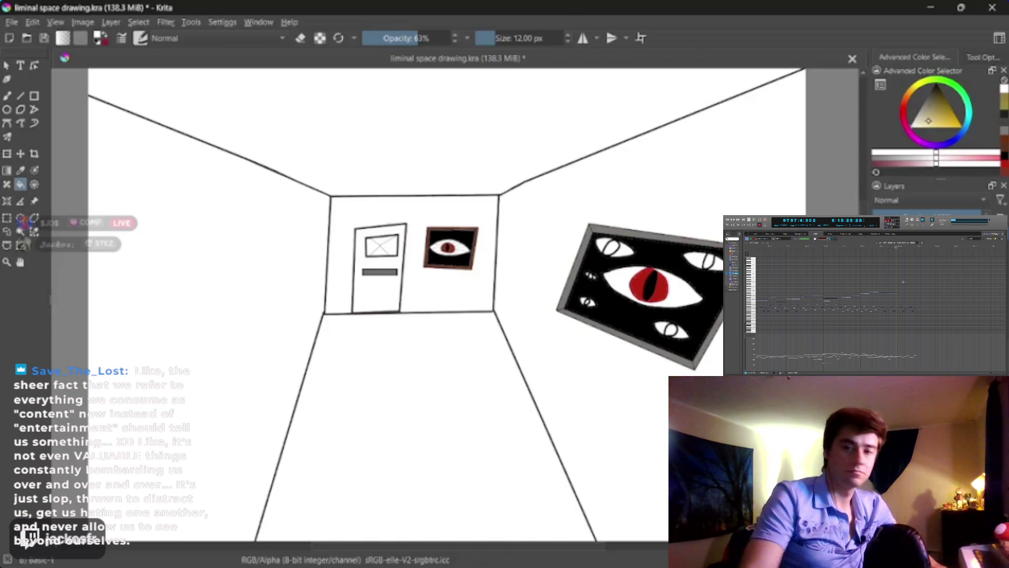
Step: Fill the left and right walls with a lighter yellow-tan and the ceiling and floor with darker tan
{"action": "left_click_drag", "start_coordinate": [938, 123], "coordinate": [945, 111]}
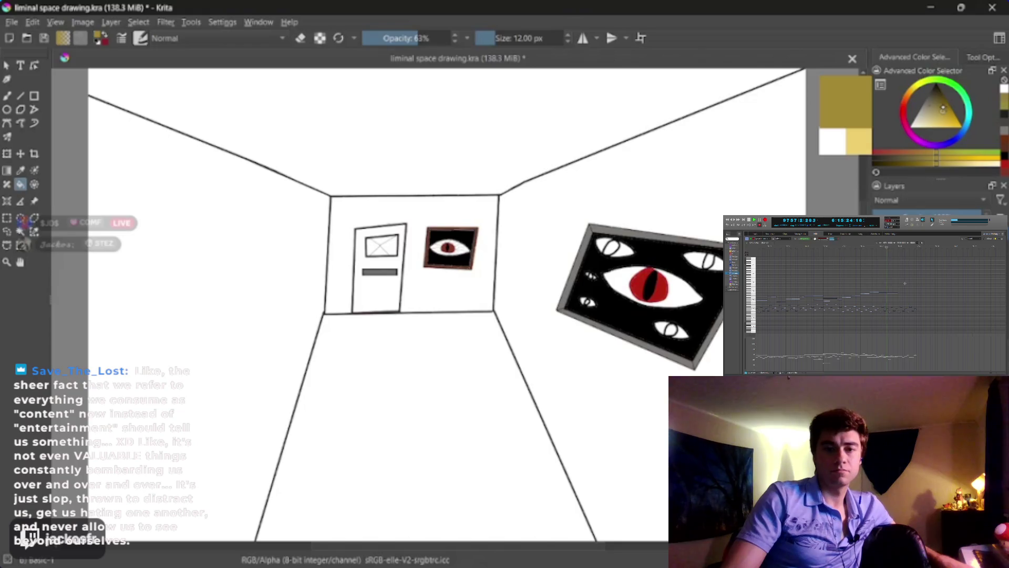
{"action": "left_click", "coordinate": [259, 301]}
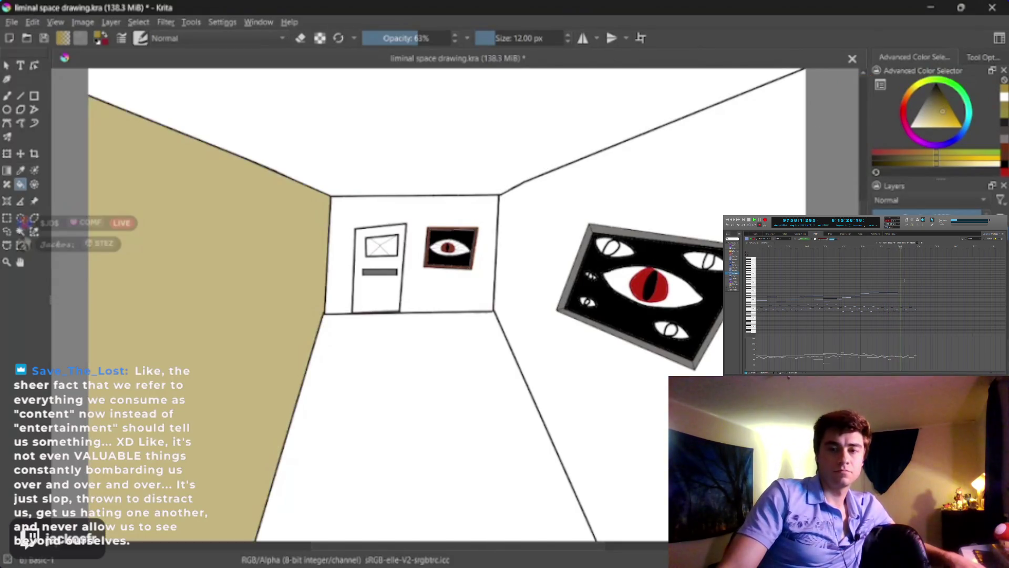
{"action": "left_click", "coordinate": [631, 173]}
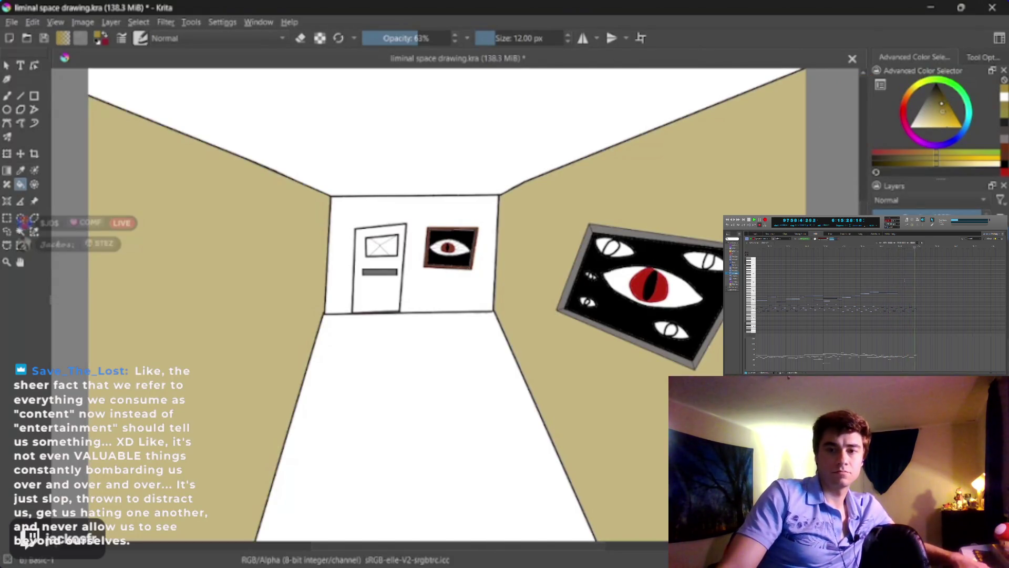
{"action": "left_click", "coordinate": [483, 155]}
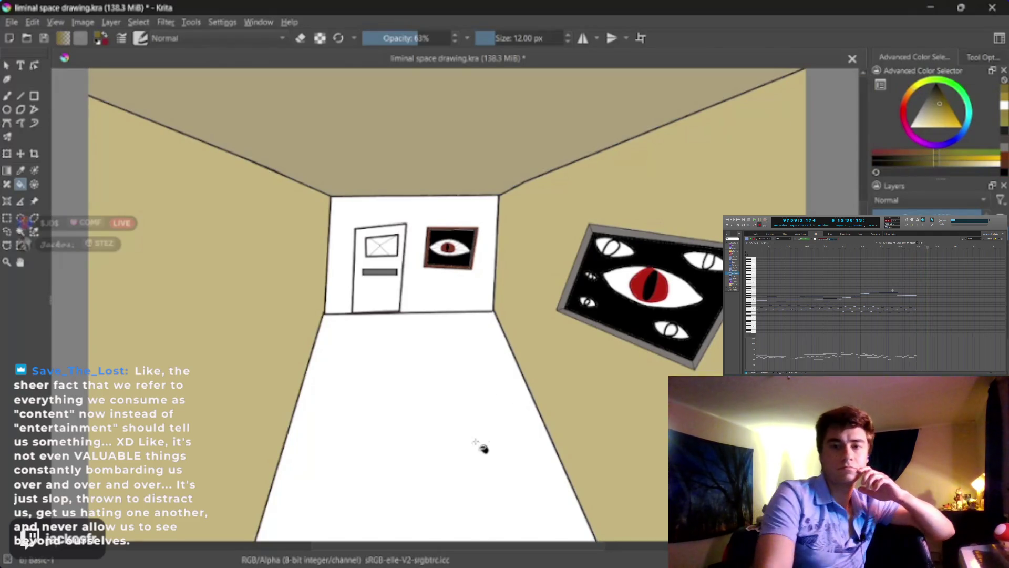
{"action": "left_click", "coordinate": [475, 440]}
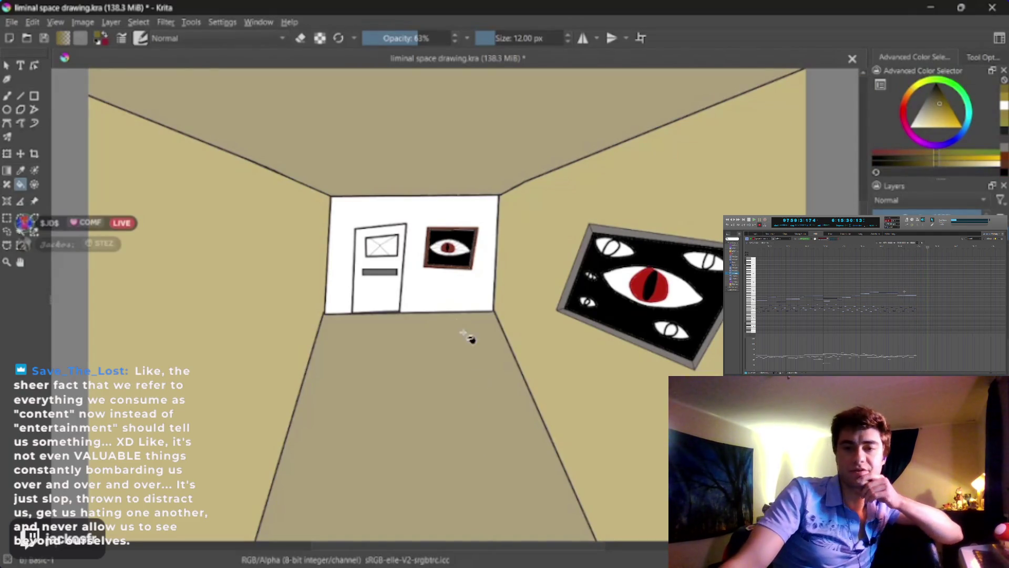
Step: Fill the white back wall with a darker tan
{"action": "left_click", "coordinate": [941, 98]}
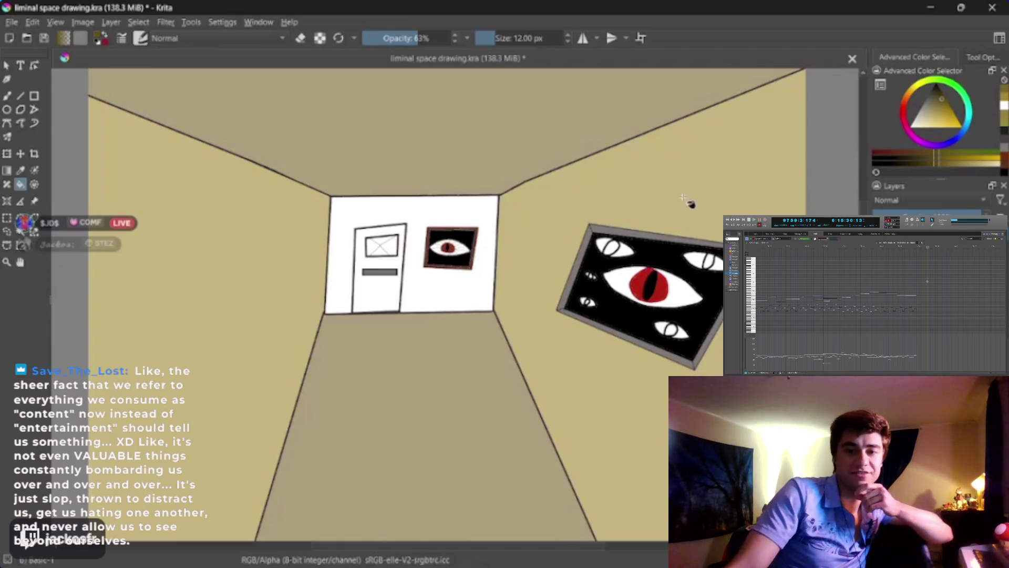
{"action": "left_click", "coordinate": [465, 295]}
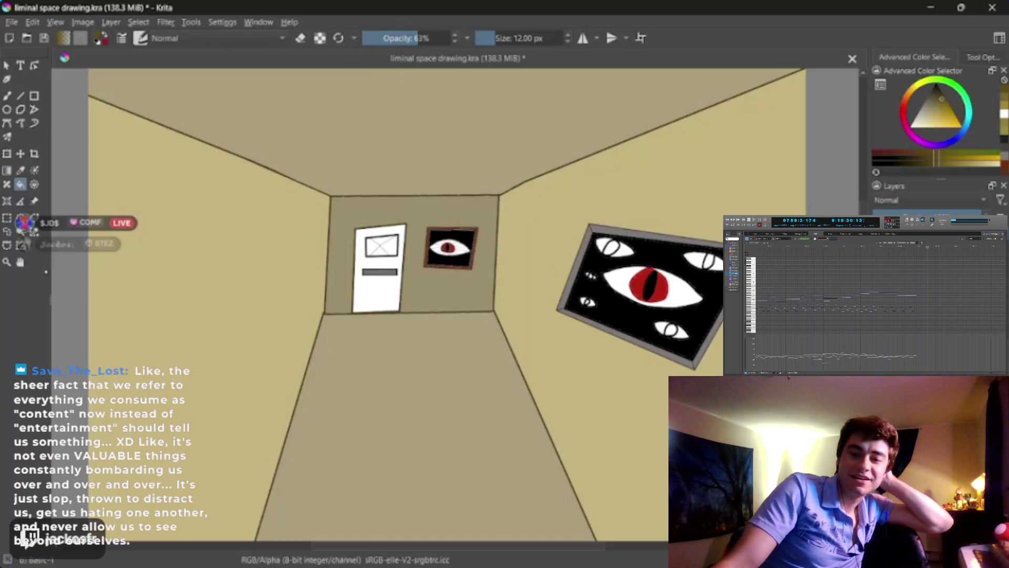
{"action": "left_click_drag", "start_coordinate": [436, 333], "coordinate": [520, 316]}
Step: Zoom in on the ceiling and wall corner and sample the dark outline colour
{"action": "scroll", "coordinate": [520, 317], "scroll_direction": "up", "scroll_amount": 1}
{"action": "scroll", "coordinate": [523, 316], "scroll_direction": "down", "scroll_amount": 1}
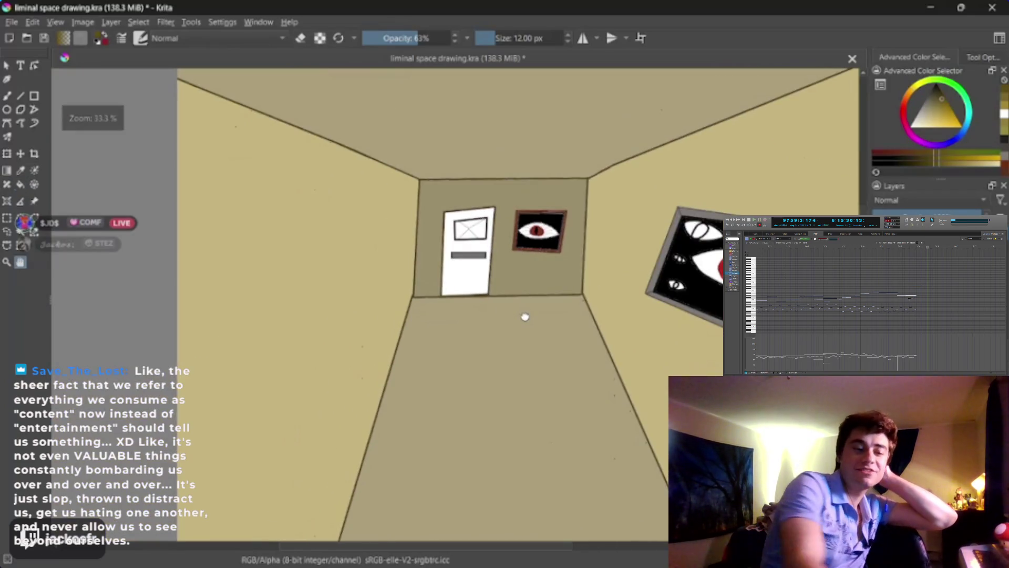
{"action": "scroll", "coordinate": [525, 314], "scroll_direction": "up", "scroll_amount": 1}
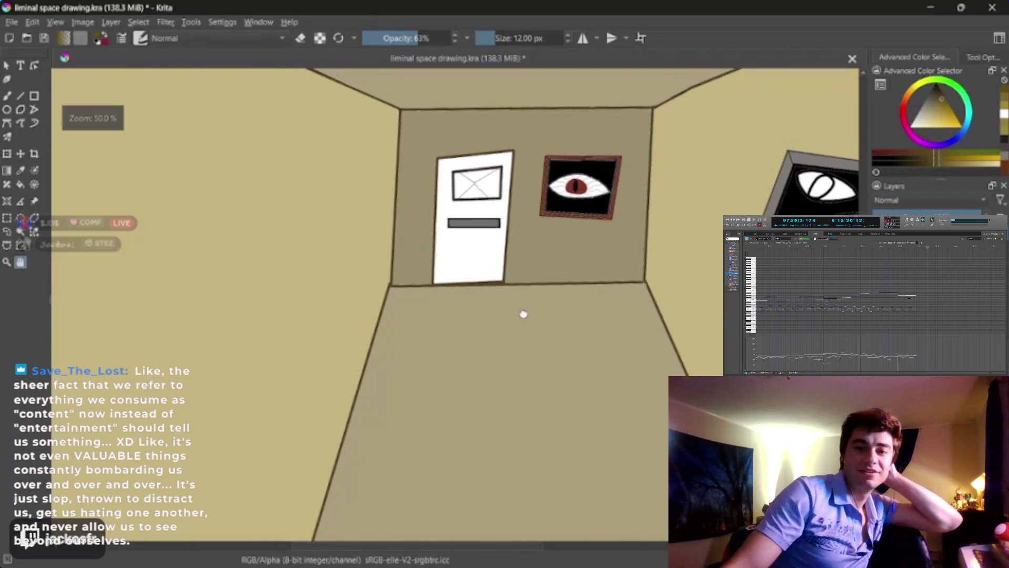
{"action": "left_click_drag", "start_coordinate": [523, 313], "coordinate": [515, 394]}
{"action": "scroll", "coordinate": [526, 378], "scroll_direction": "up", "scroll_amount": 1}
{"action": "scroll", "coordinate": [532, 372], "scroll_direction": "up", "scroll_amount": 2}
{"action": "scroll", "coordinate": [521, 342], "scroll_direction": "up", "scroll_amount": 1}
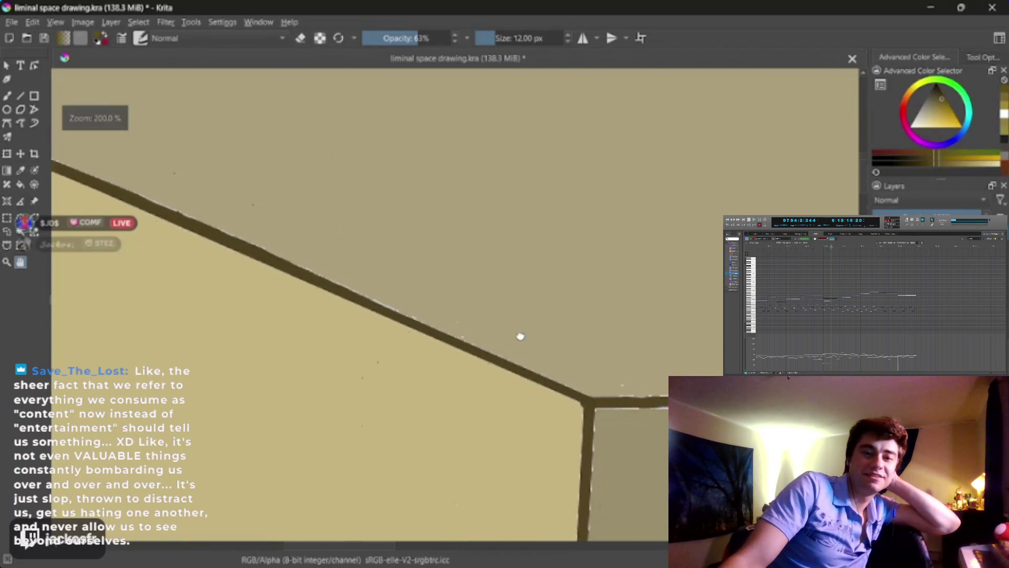
{"action": "mouse_move", "coordinate": [597, 364]}
{"action": "left_mouse_down"}
{"action": "mouse_move", "coordinate": [478, 254]}
{"action": "mouse_move", "coordinate": [468, 275]}
{"action": "left_mouse_up"}
{"action": "scroll", "coordinate": [462, 284], "scroll_direction": "up", "scroll_amount": 1}
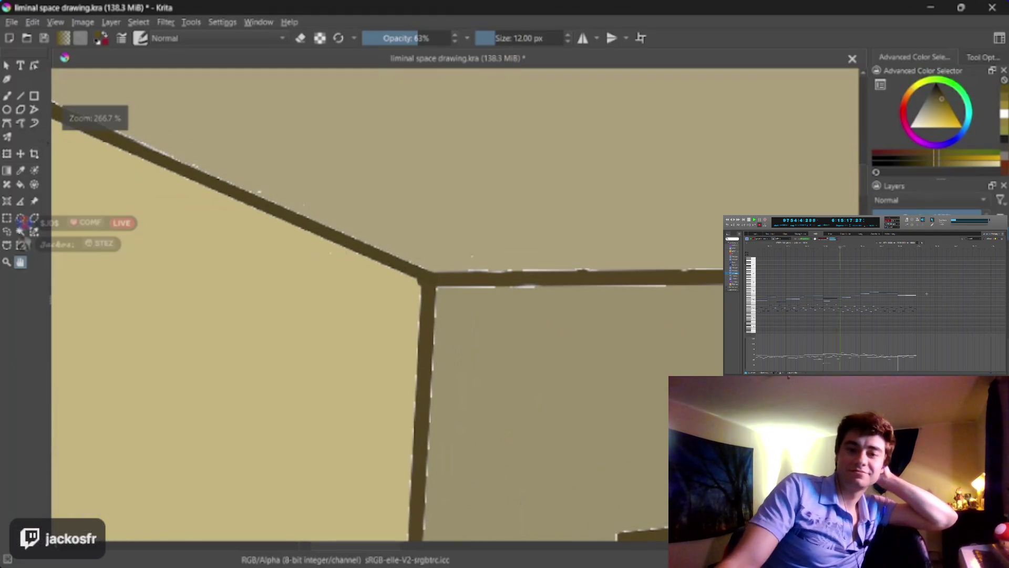
{"action": "left_click", "coordinate": [284, 205]}
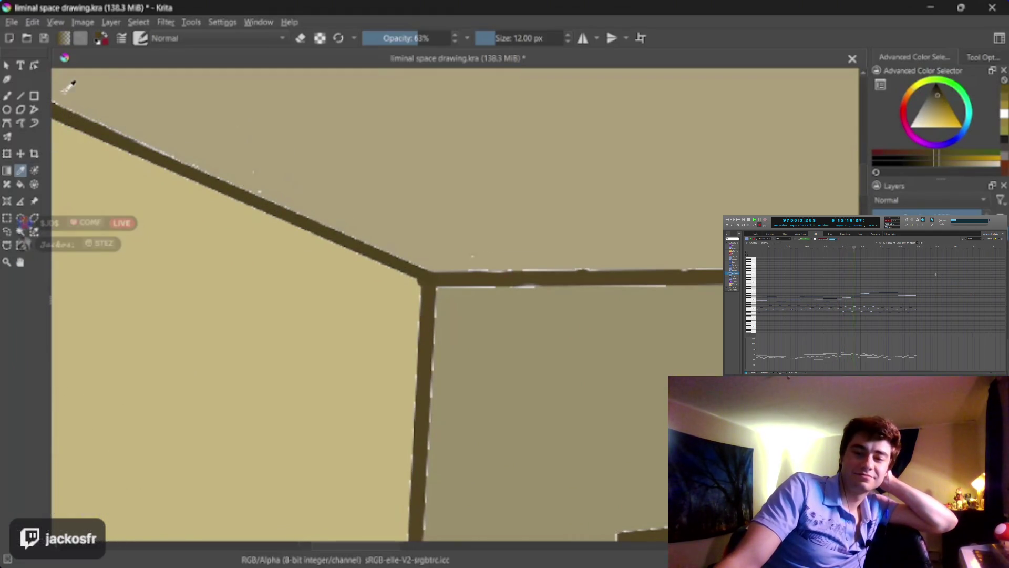
Step: Try a full-opacity thick stroke on the ceiling line, undo it, and choose the Airbrush Soft preset
{"action": "key", "text": "b"}
{"action": "scroll", "coordinate": [244, 289], "scroll_direction": "down", "scroll_amount": 1}
{"action": "scroll", "coordinate": [294, 268], "scroll_direction": "down", "scroll_amount": 1}
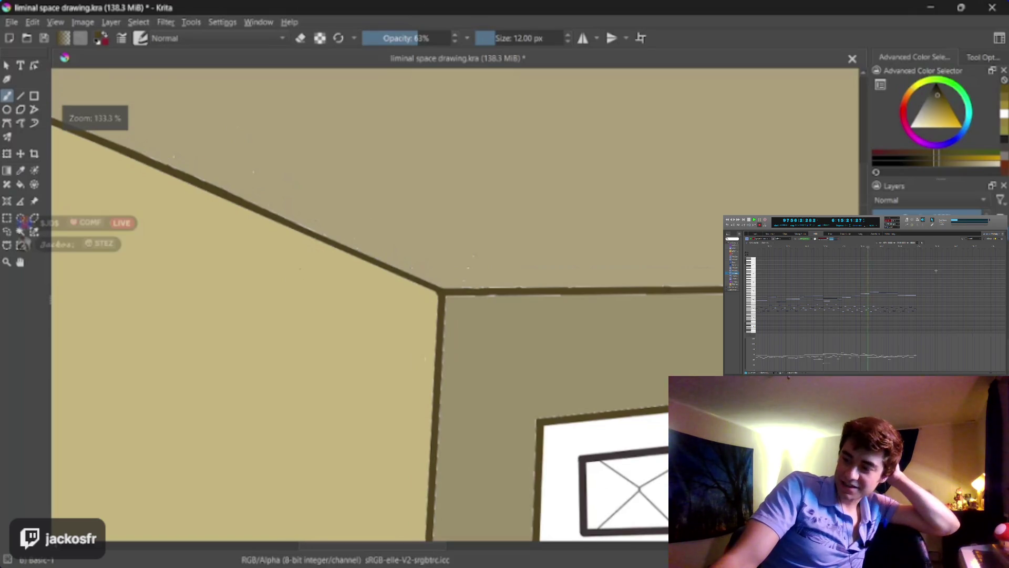
{"action": "key", "text": "o"}
{"action": "key", "text": "o"}
{"action": "key", "text": "o"}
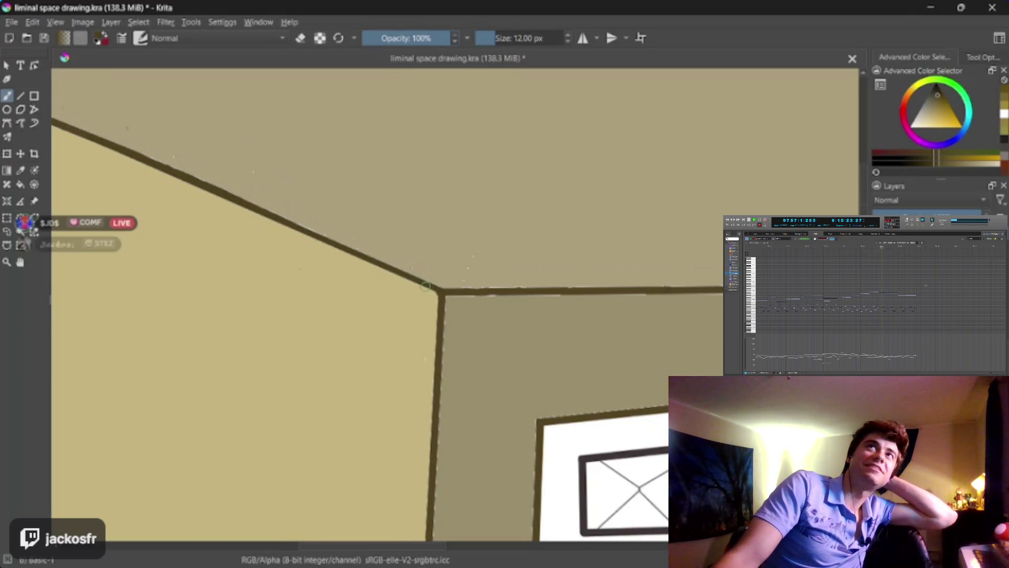
{"action": "key", "text": "bracketright"}
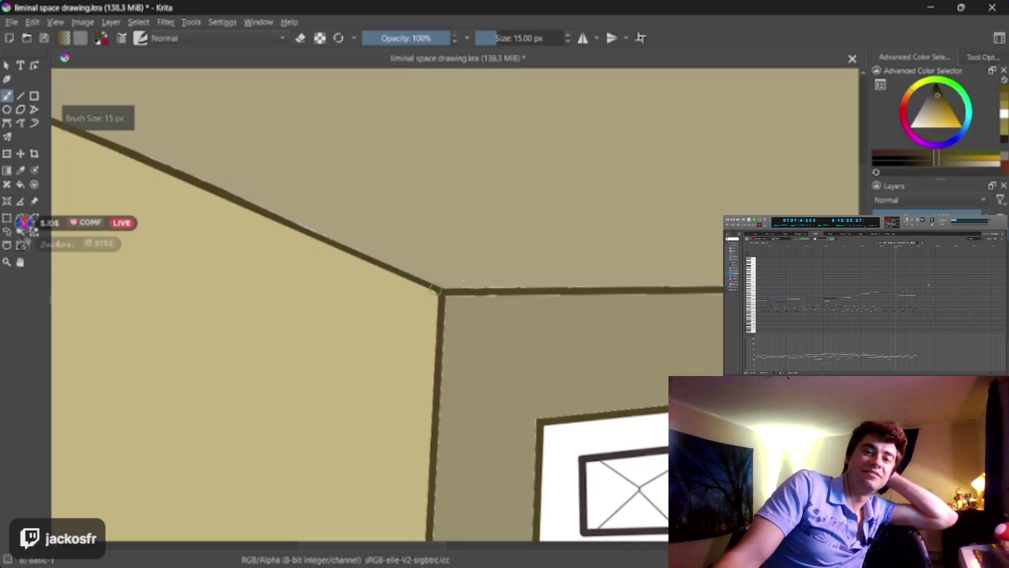
{"action": "left_click_drag", "start_coordinate": [437, 291], "coordinate": [341, 256]}
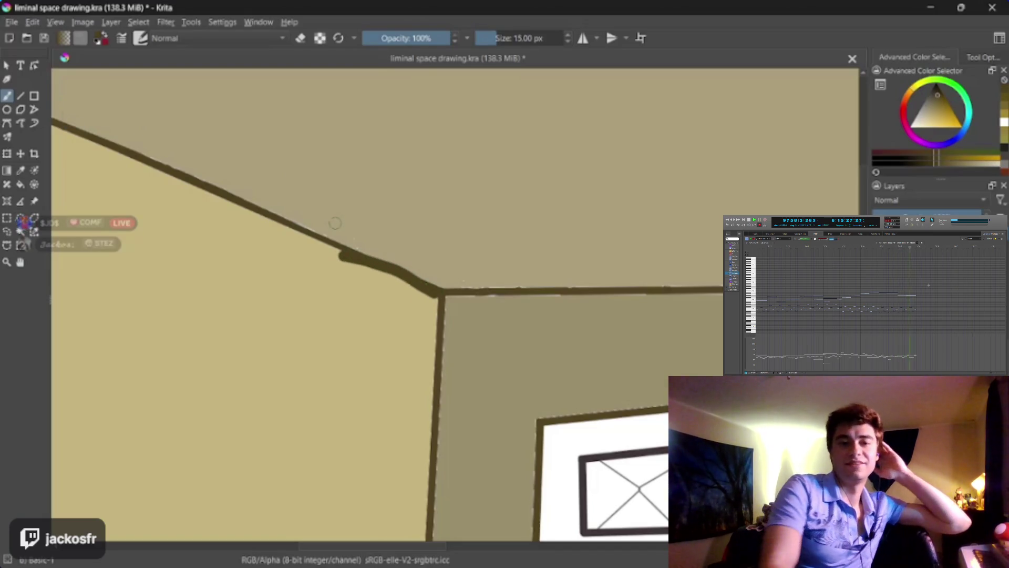
{"action": "key", "text": "ctrl+z"}
{"action": "key", "text": "slash"}
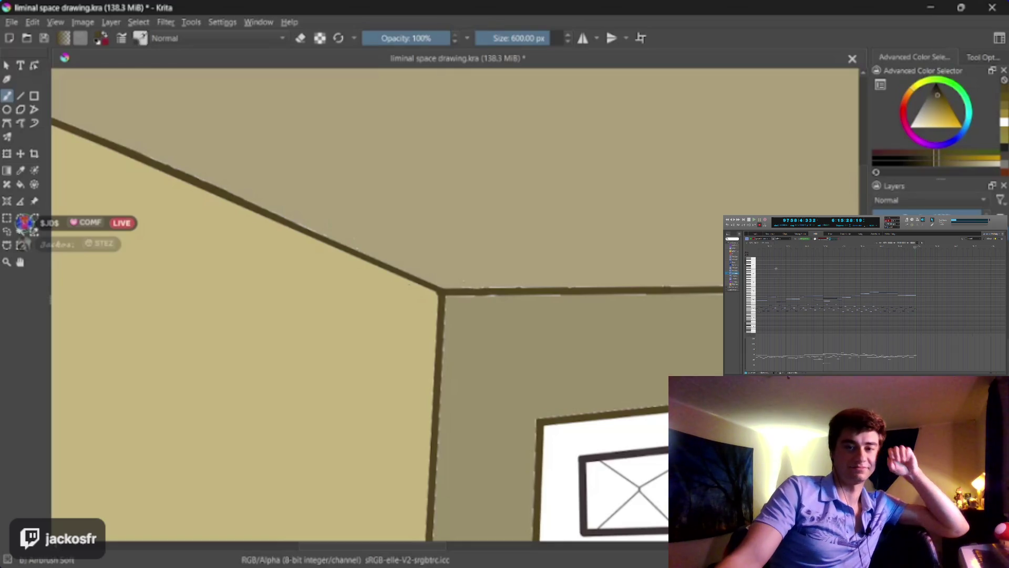
Step: Set the airbrush to 26 px and 82% opacity and soften the ceiling line near the corner
{"action": "left_click_drag", "start_coordinate": [432, 282], "coordinate": [347, 282]}
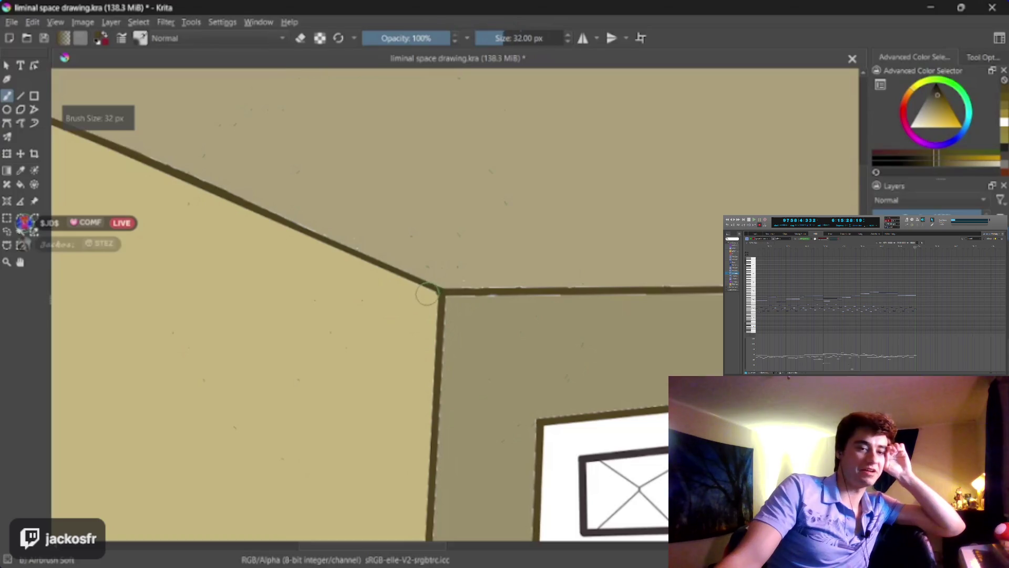
{"action": "left_click_drag", "start_coordinate": [420, 287], "coordinate": [333, 254]}
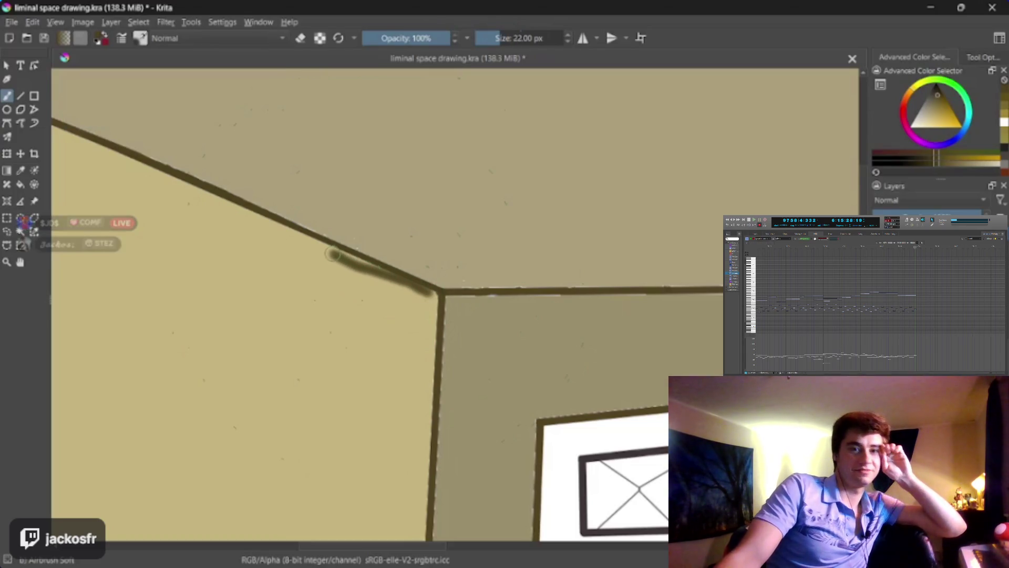
{"action": "key", "text": "ctrl+z"}
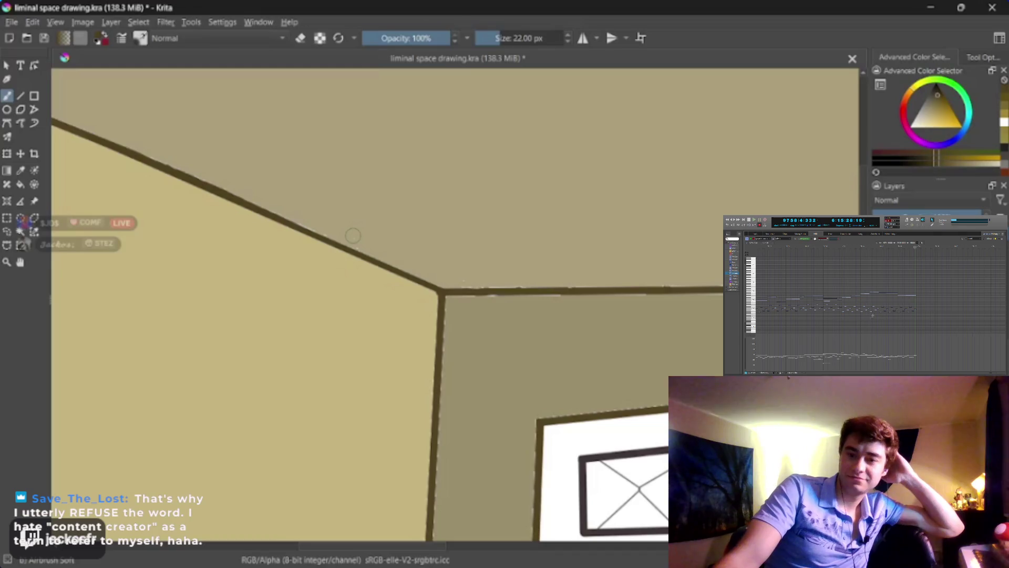
{"action": "key", "text": "bracketright"}
{"action": "key", "text": "bracketright"}
{"action": "left_click", "coordinate": [434, 37]}
{"action": "left_click_drag", "start_coordinate": [439, 290], "coordinate": [339, 253]}
{"action": "left_click_drag", "start_coordinate": [254, 214], "coordinate": [87, 140]}
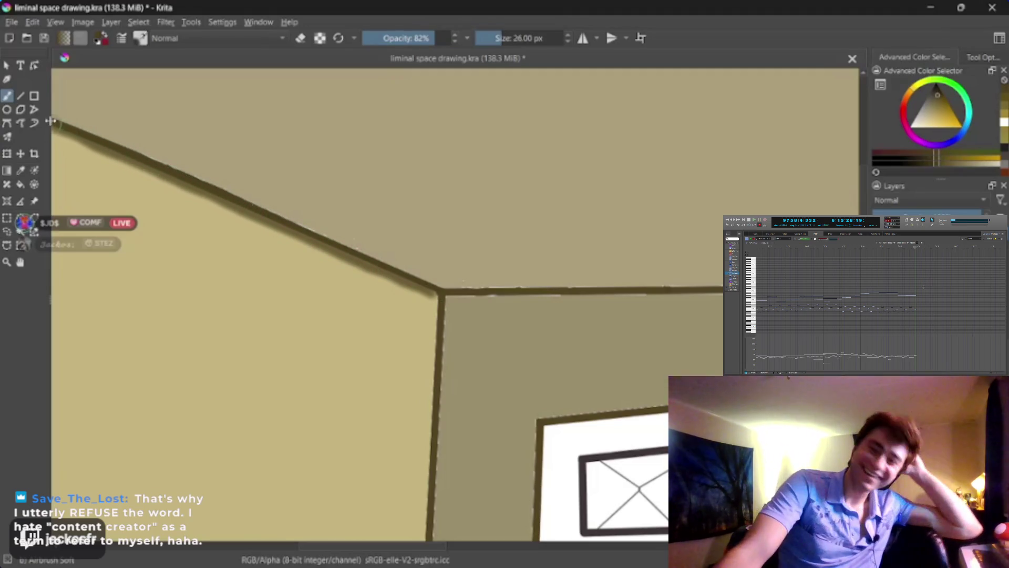
Step: Airbrush the rest of the ceiling–left-wall line, panning along its full length
{"action": "scroll", "coordinate": [259, 319], "scroll_direction": "up", "scroll_amount": 2}
{"action": "scroll", "coordinate": [410, 320], "scroll_direction": "up", "scroll_amount": 2}
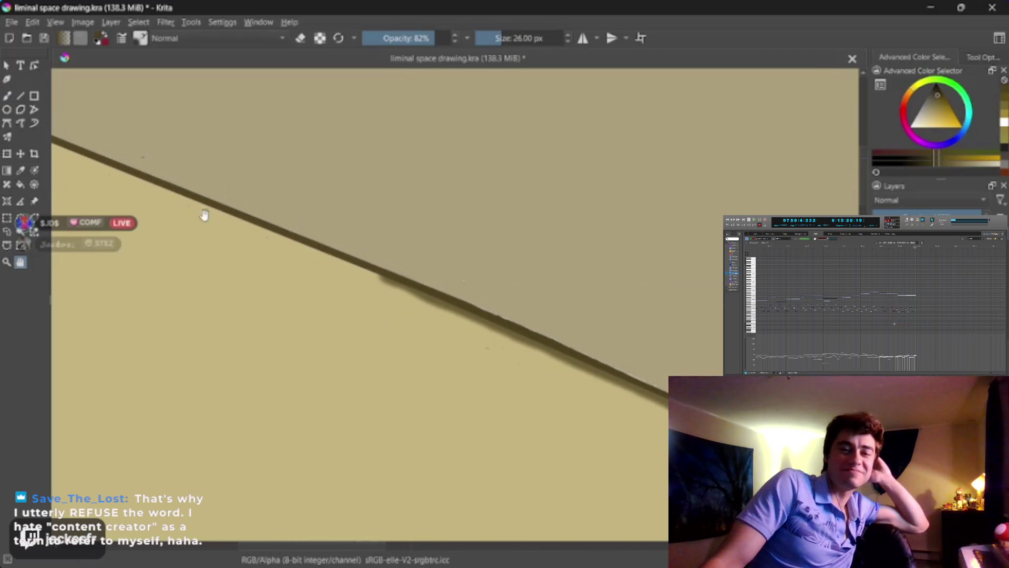
{"action": "left_click", "coordinate": [7, 96]}
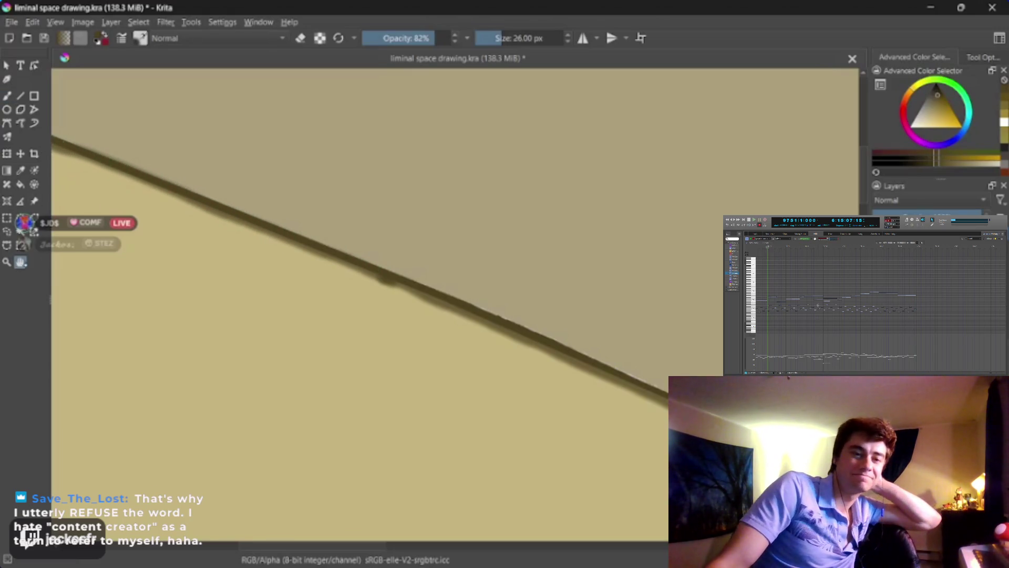
{"action": "left_click_drag", "start_coordinate": [294, 295], "coordinate": [328, 237]}
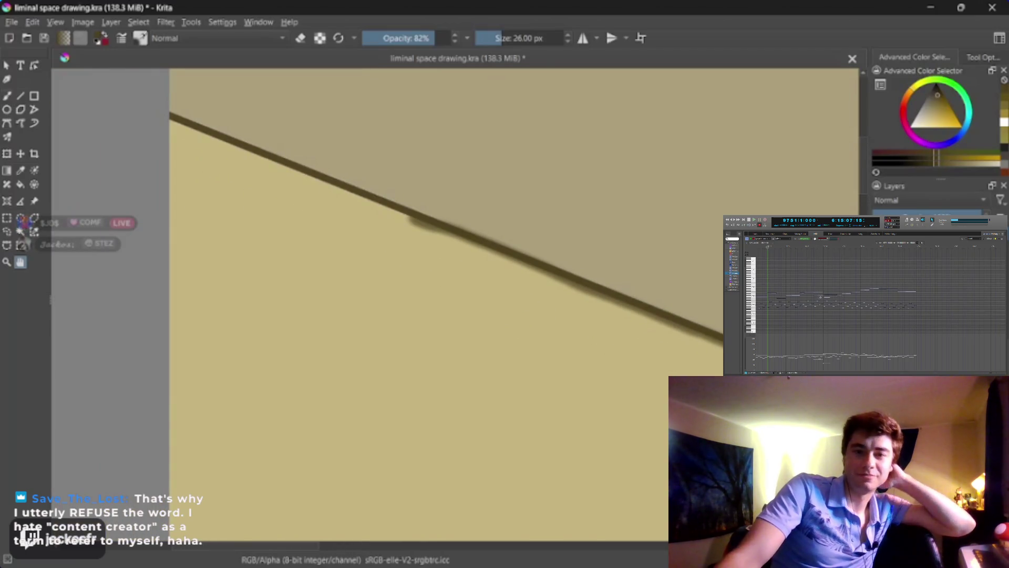
{"action": "key", "text": "b"}
{"action": "left_click_drag", "start_coordinate": [412, 215], "coordinate": [173, 119]}
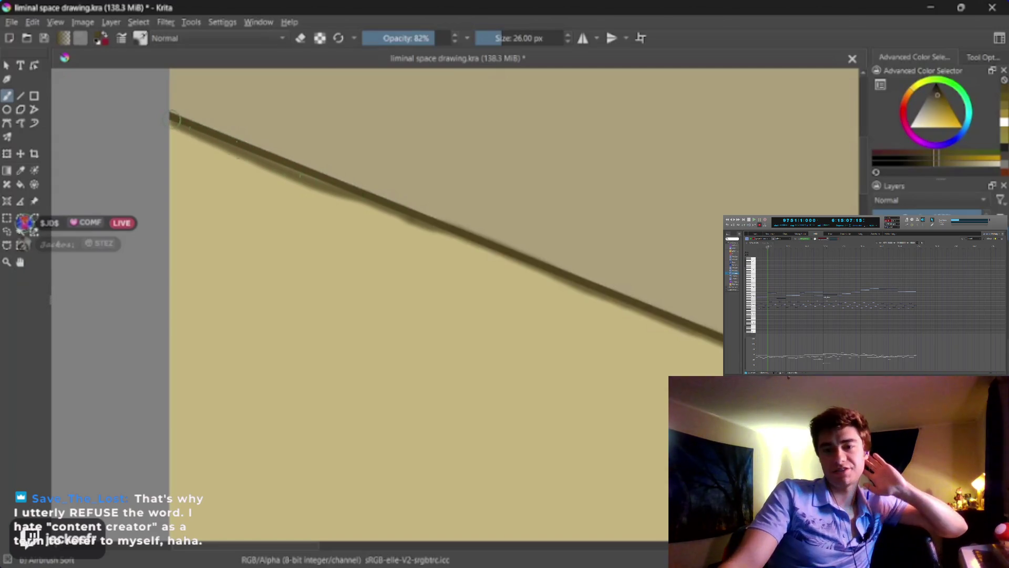
{"action": "left_click_drag", "start_coordinate": [435, 226], "coordinate": [741, 347]}
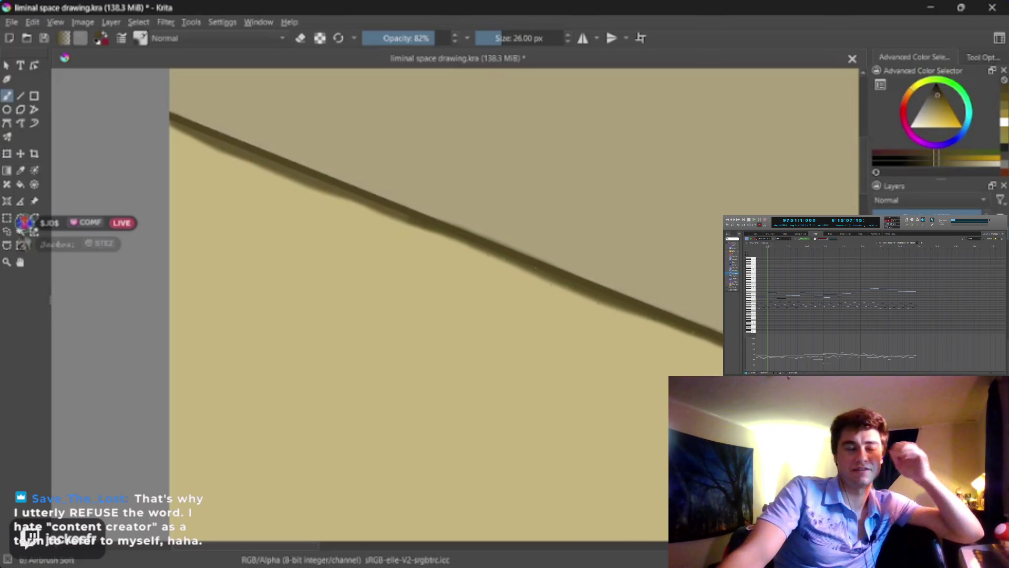
{"action": "left_click", "coordinate": [20, 261]}
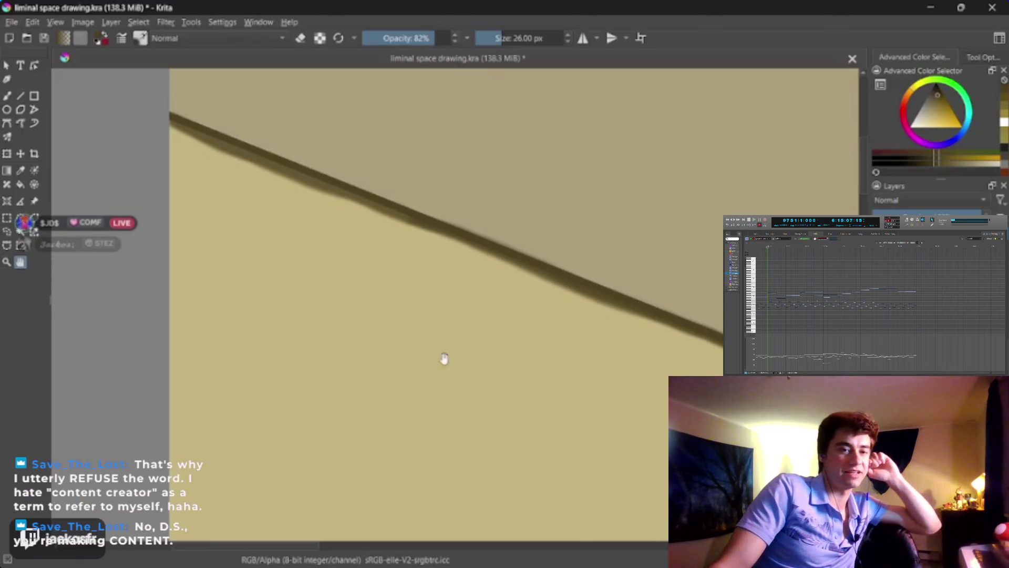
{"action": "left_click_drag", "start_coordinate": [443, 360], "coordinate": [177, 232]}
{"action": "scroll", "coordinate": [605, 326], "scroll_direction": "down", "scroll_amount": 3}
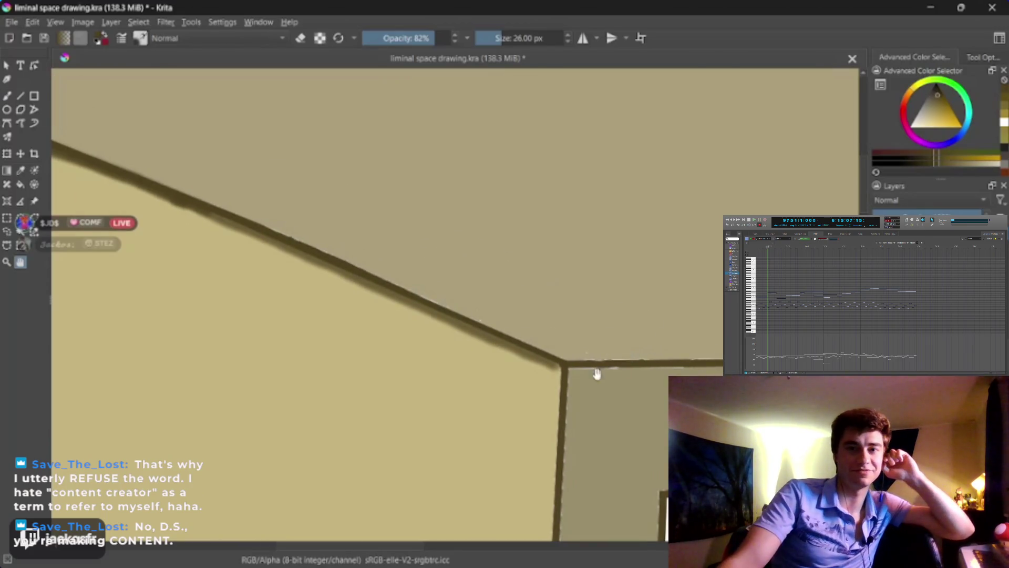
{"action": "left_click_drag", "start_coordinate": [597, 373], "coordinate": [601, 319]}
{"action": "left_click", "coordinate": [7, 96]}
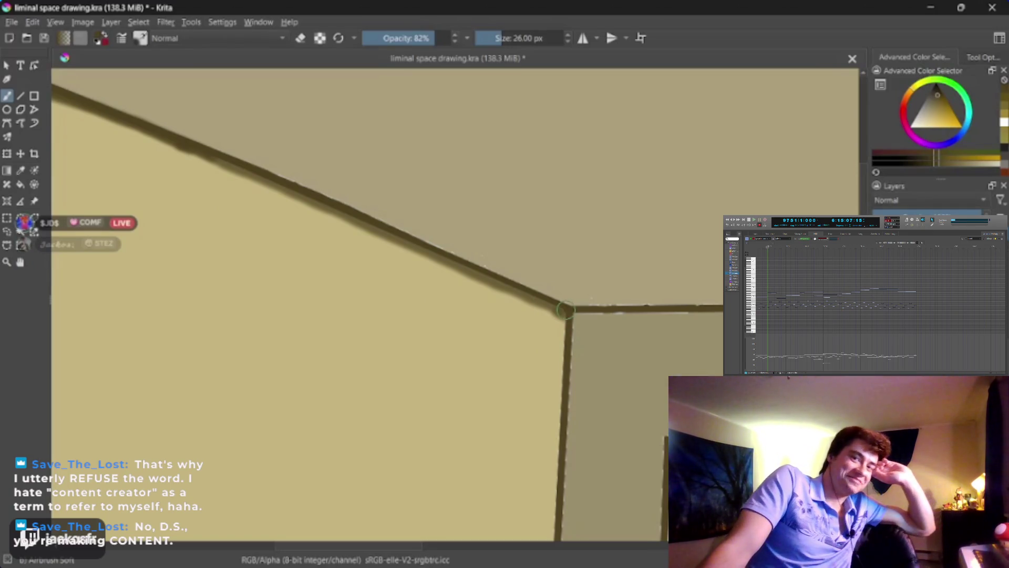
{"action": "left_click_drag", "start_coordinate": [616, 342], "coordinate": [310, 237]}
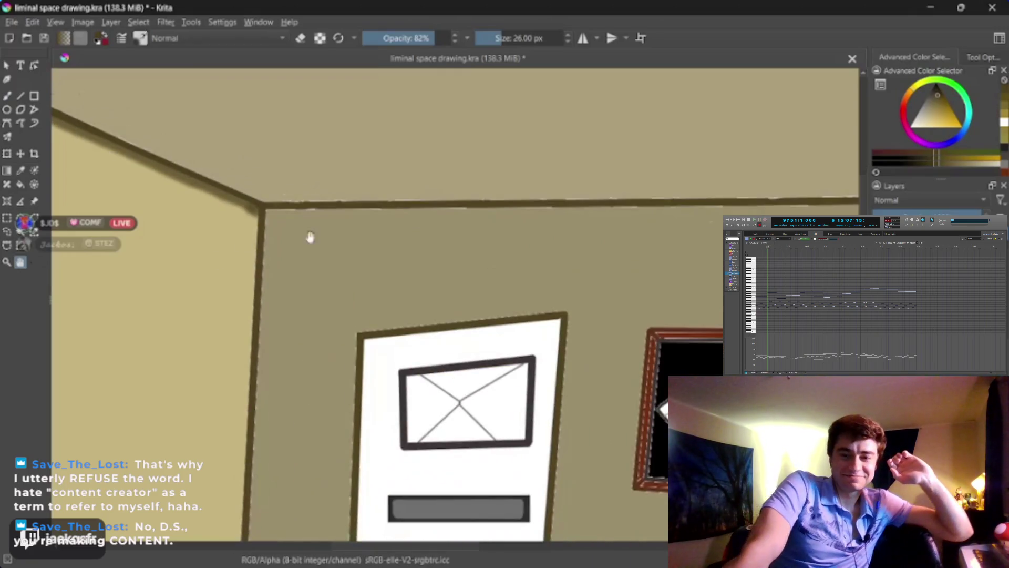
Step: Zoom out to 66.7% and airbrush a soft dark line along the ceiling–back-wall edge
{"action": "scroll", "coordinate": [310, 237], "scroll_direction": "down", "scroll_amount": 2}
{"action": "scroll", "coordinate": [311, 237], "scroll_direction": "down", "scroll_amount": 1}
{"action": "scroll", "coordinate": [310, 237], "scroll_direction": "down", "scroll_amount": 1}
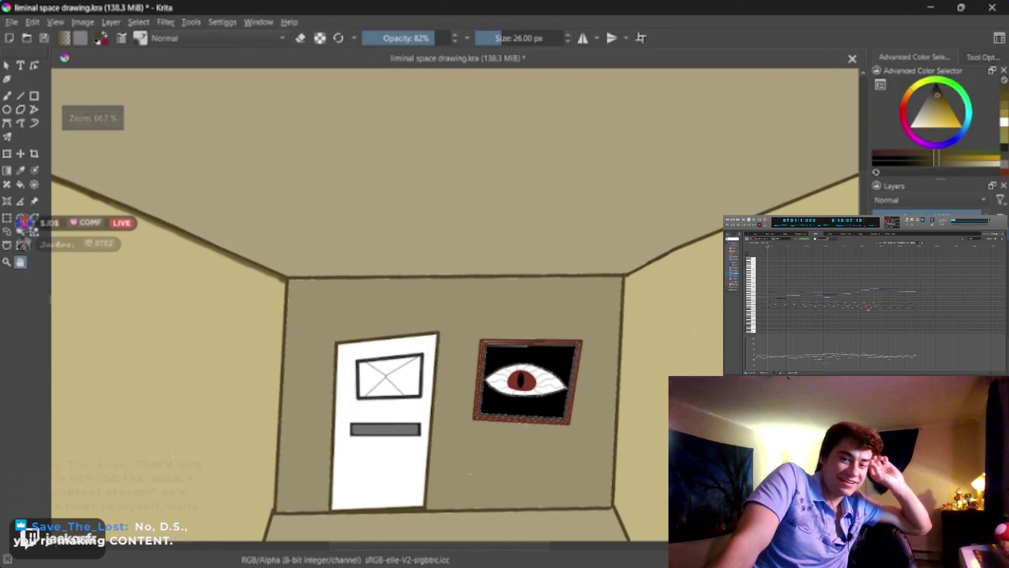
{"action": "key", "text": "b"}
{"action": "mouse_move", "coordinate": [307, 283]}
{"action": "left_mouse_down"}
{"action": "mouse_move", "coordinate": [621, 276]}
{"action": "mouse_move", "coordinate": [584, 278]}
{"action": "left_mouse_up"}
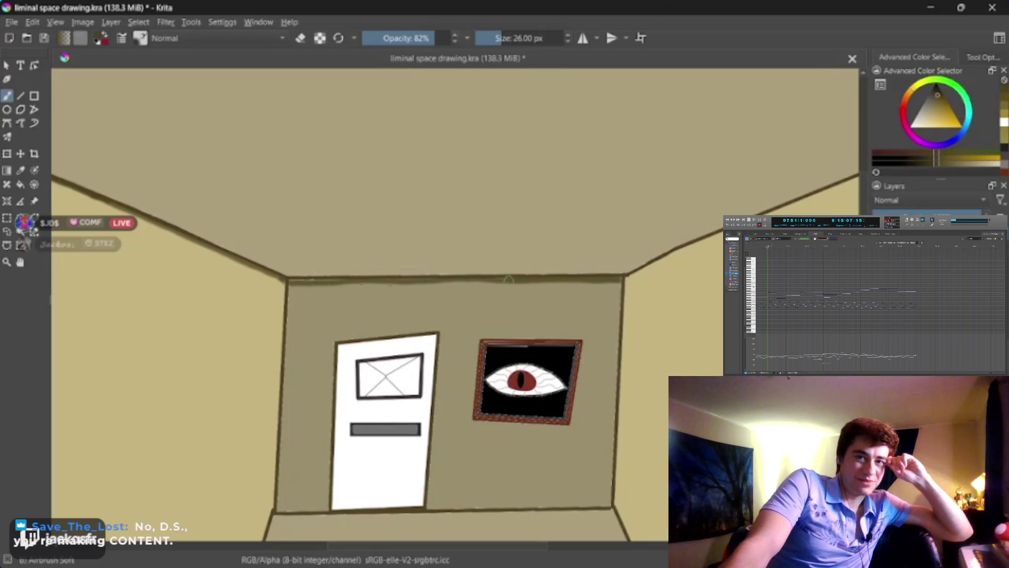
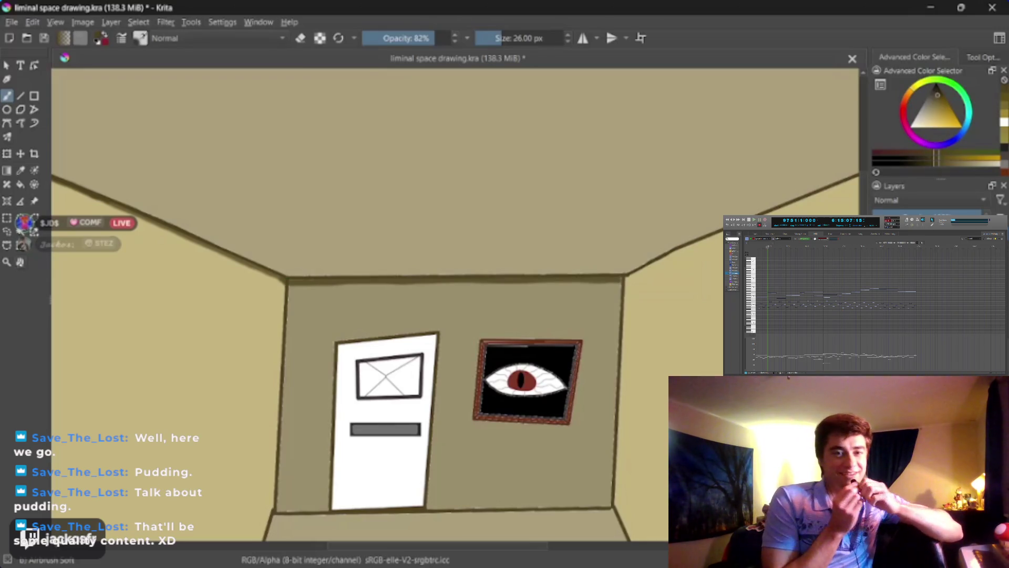
Step: Paint thick dark brown soft strokes down the back wall's right and left edges
{"action": "left_click_drag", "start_coordinate": [547, 331], "coordinate": [432, 255]}
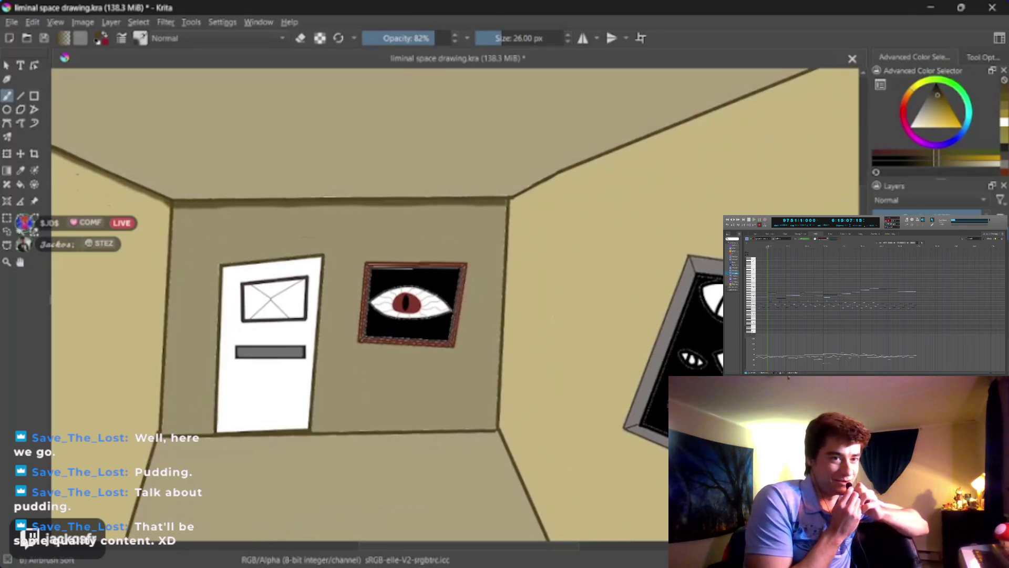
{"action": "left_click_drag", "start_coordinate": [507, 212], "coordinate": [496, 421]}
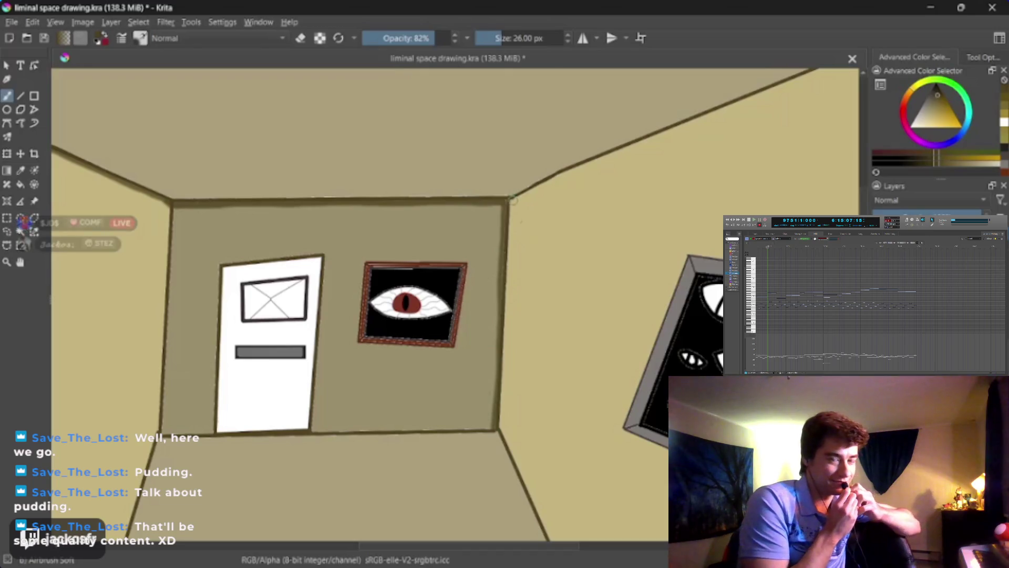
{"action": "left_click_drag", "start_coordinate": [511, 198], "coordinate": [501, 402]}
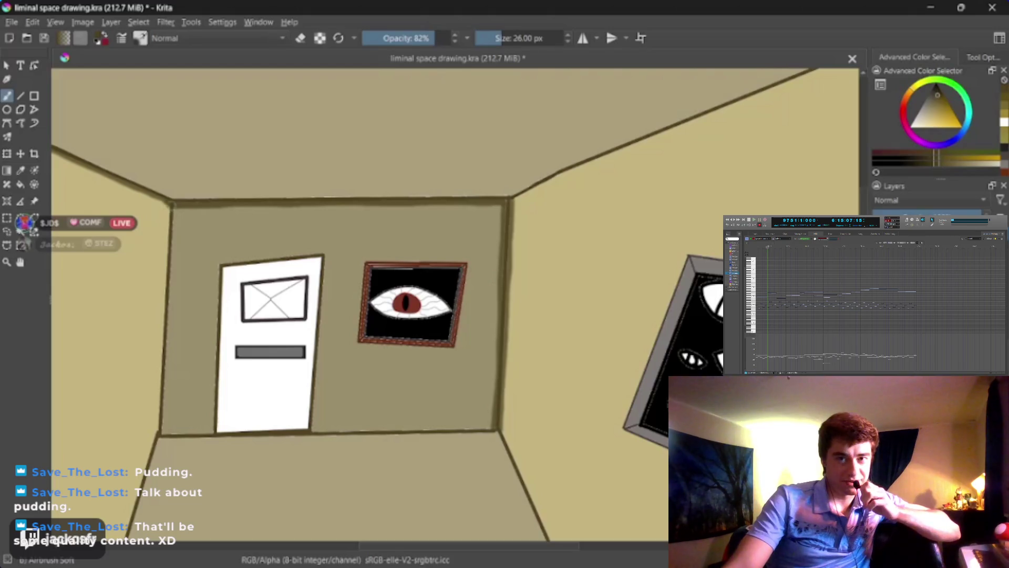
{"action": "left_click_drag", "start_coordinate": [177, 209], "coordinate": [160, 434]}
{"action": "left_click_drag", "start_coordinate": [174, 203], "coordinate": [166, 287]}
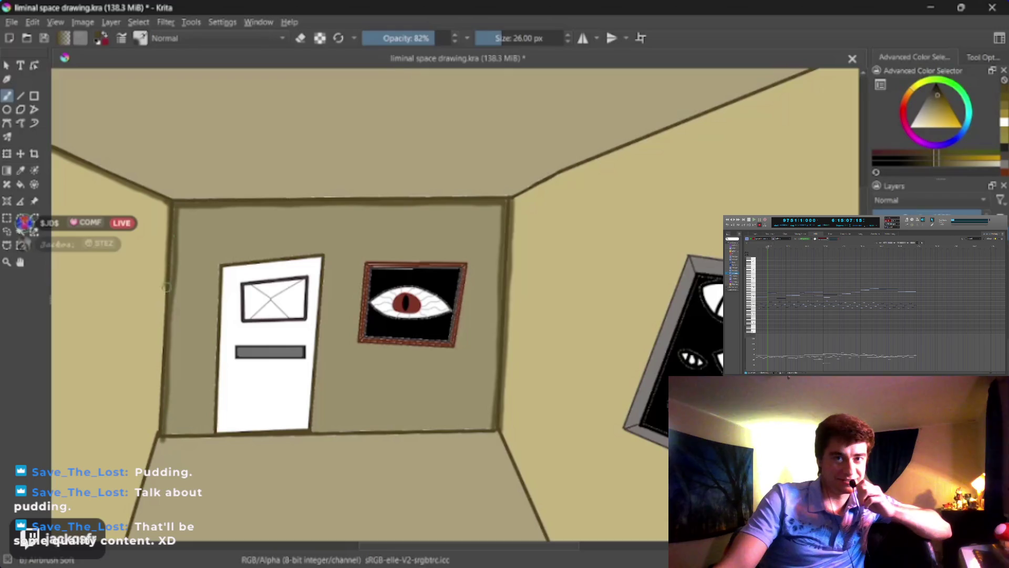
Step: Darken the back wall's bottom edge from the lower-left corner to the right corner
{"action": "mouse_move", "coordinate": [163, 333]}
{"action": "left_mouse_down"}
{"action": "mouse_move", "coordinate": [158, 436]}
{"action": "mouse_move", "coordinate": [338, 432]}
{"action": "left_mouse_up"}
{"action": "left_click_drag", "start_coordinate": [406, 431], "coordinate": [497, 430]}
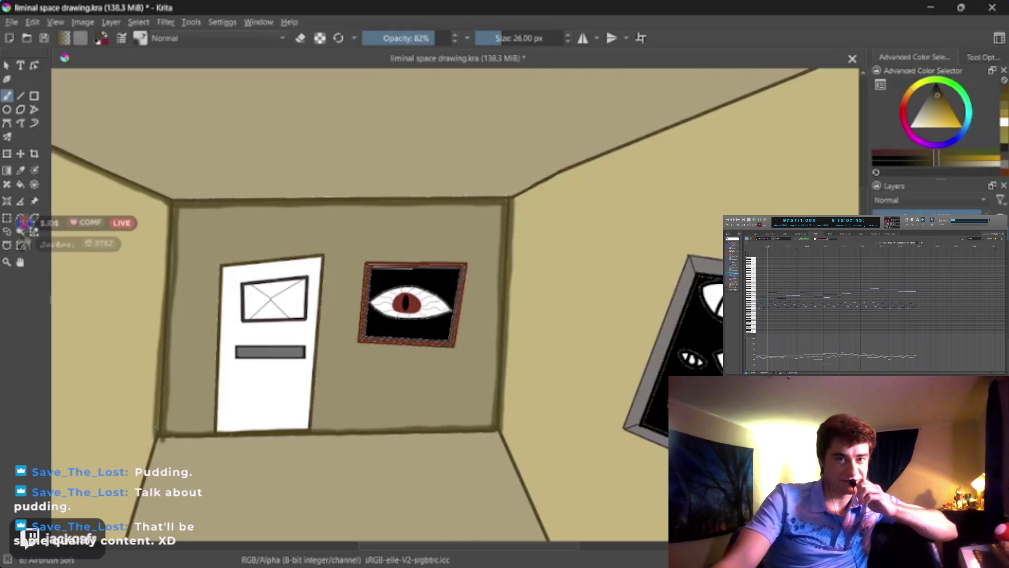
{"action": "left_click_drag", "start_coordinate": [296, 438], "coordinate": [471, 433]}
{"action": "left_click_drag", "start_coordinate": [202, 437], "coordinate": [502, 429]}
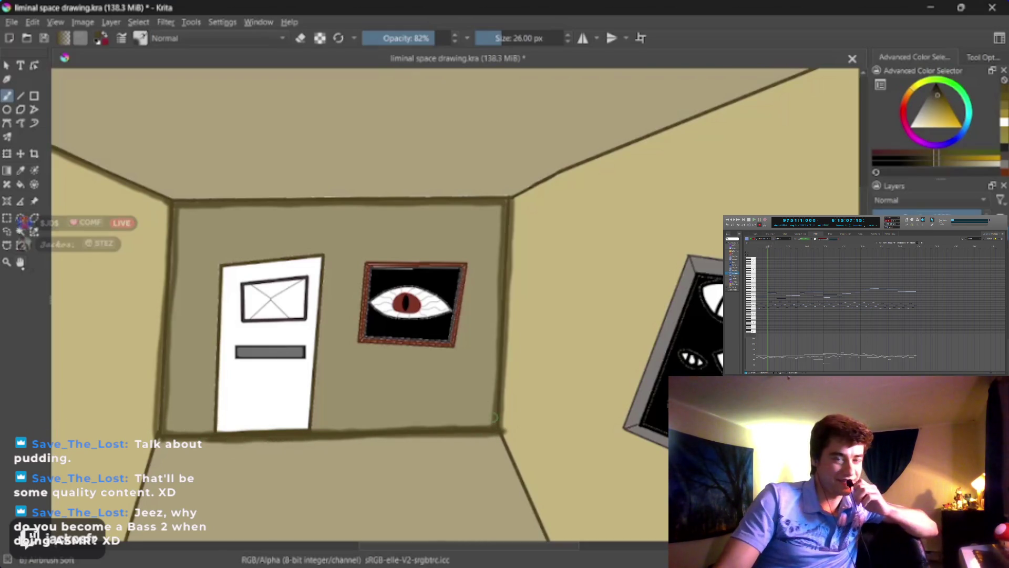
{"action": "scroll", "coordinate": [494, 418], "scroll_direction": "up", "scroll_amount": 3}
Step: Sample the door's colour and adjust it to a grey shade in the colour selector
{"action": "left_click_drag", "start_coordinate": [347, 259], "coordinate": [492, 284]}
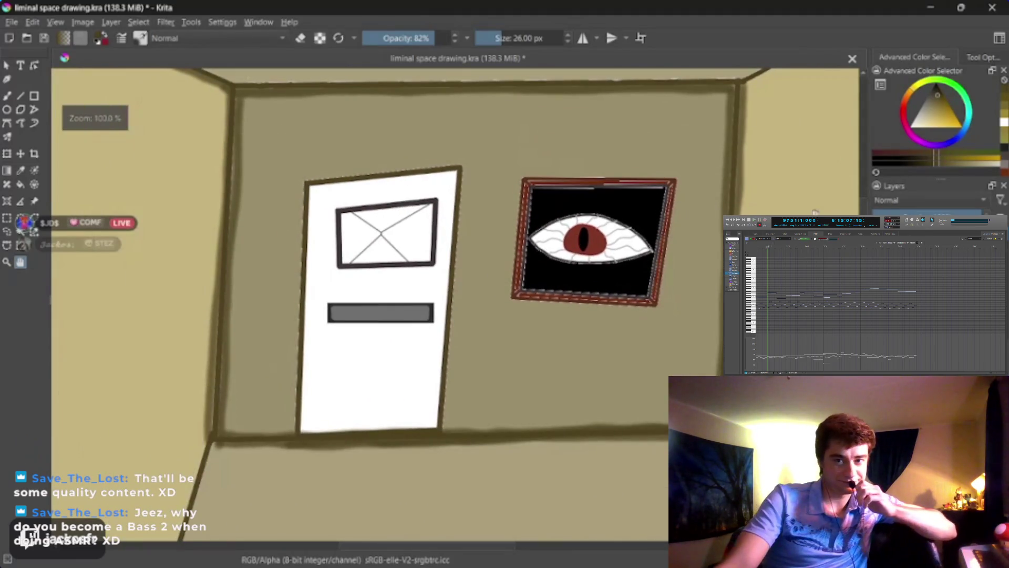
{"action": "key", "text": "p"}
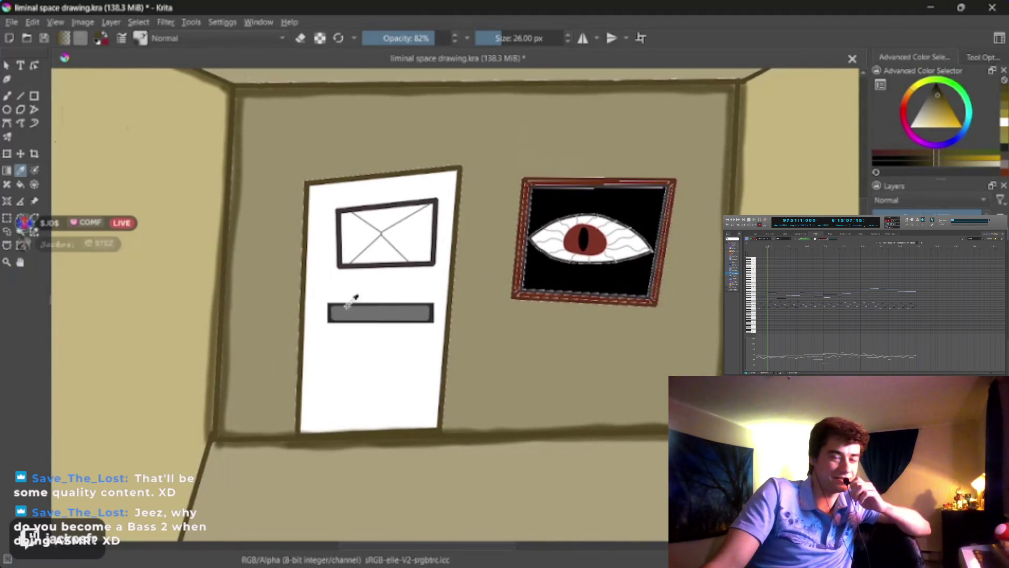
{"action": "left_click", "coordinate": [352, 299]}
{"action": "key", "text": "b"}
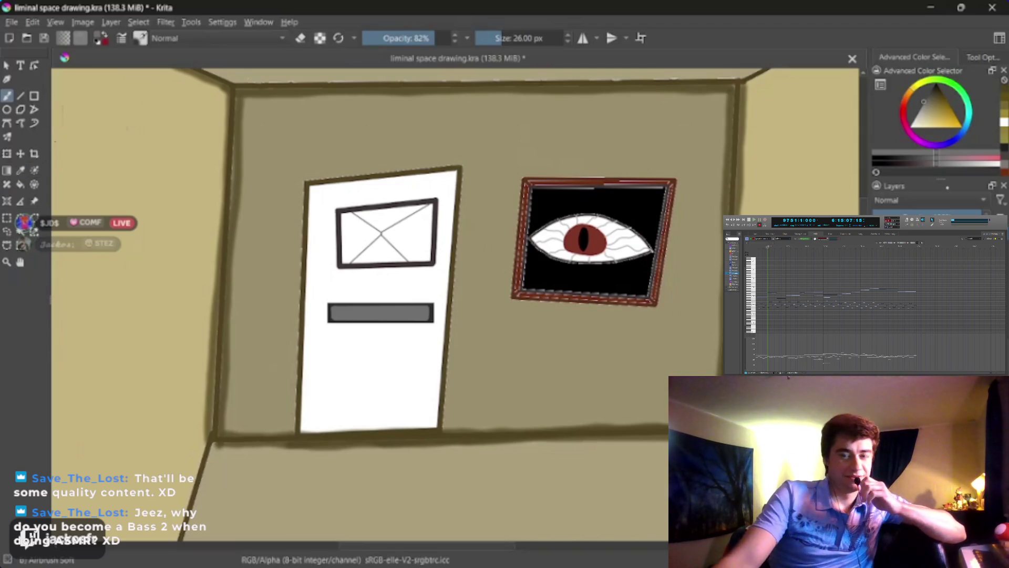
{"action": "left_click_drag", "start_coordinate": [923, 104], "coordinate": [927, 97]}
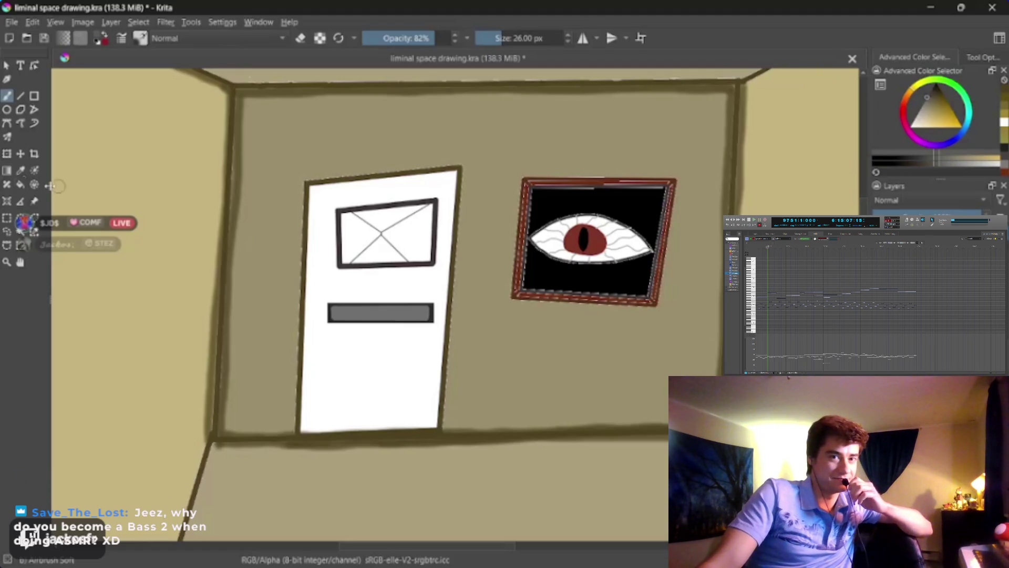
Step: Flood-fill the door body grey, undoing and refilling with an adjusted grey
{"action": "left_click", "coordinate": [19, 184]}
{"action": "left_click", "coordinate": [342, 361]}
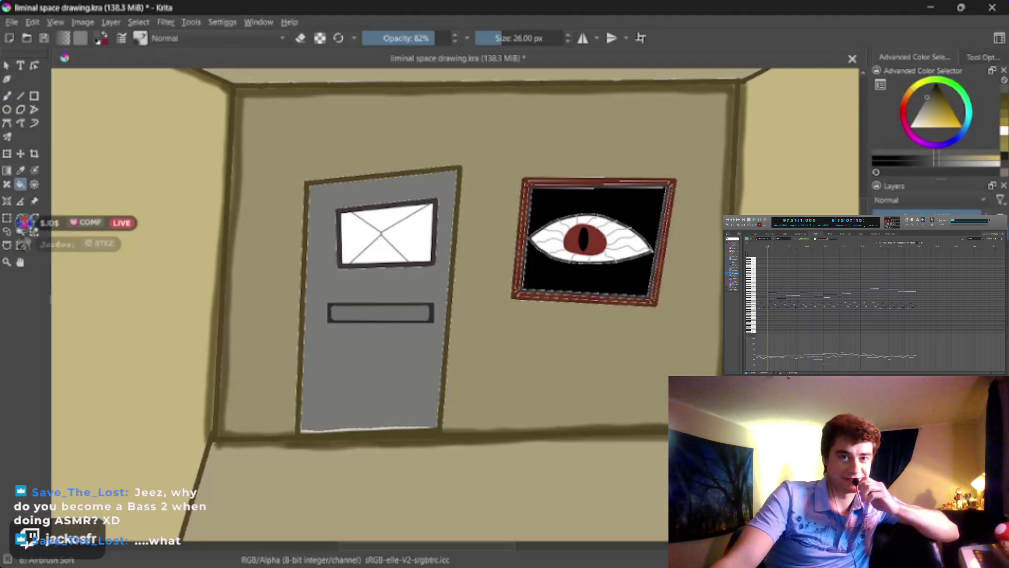
{"action": "key", "text": "ctrl+z"}
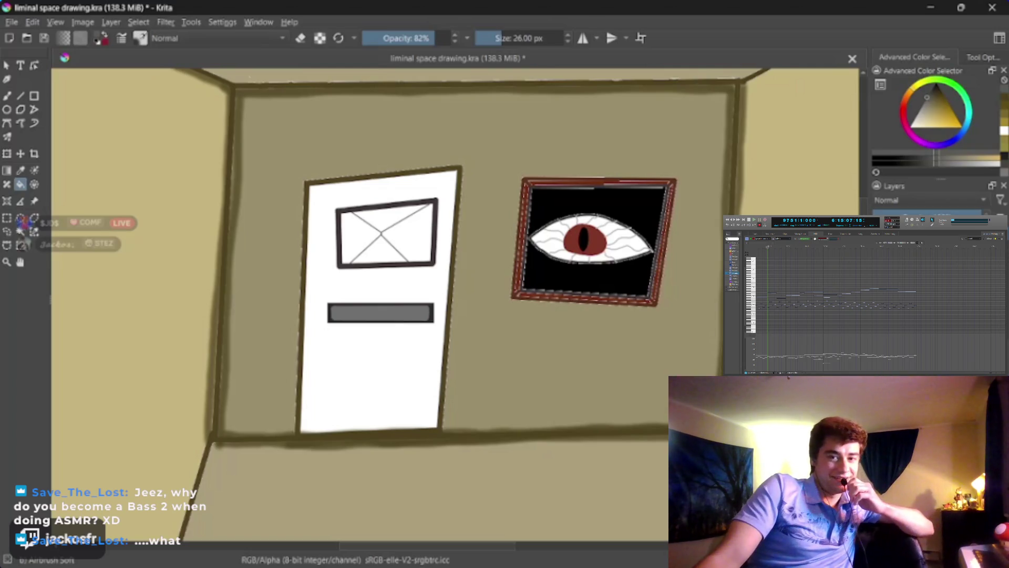
{"action": "left_click", "coordinate": [381, 222], "text": "ctrl"}
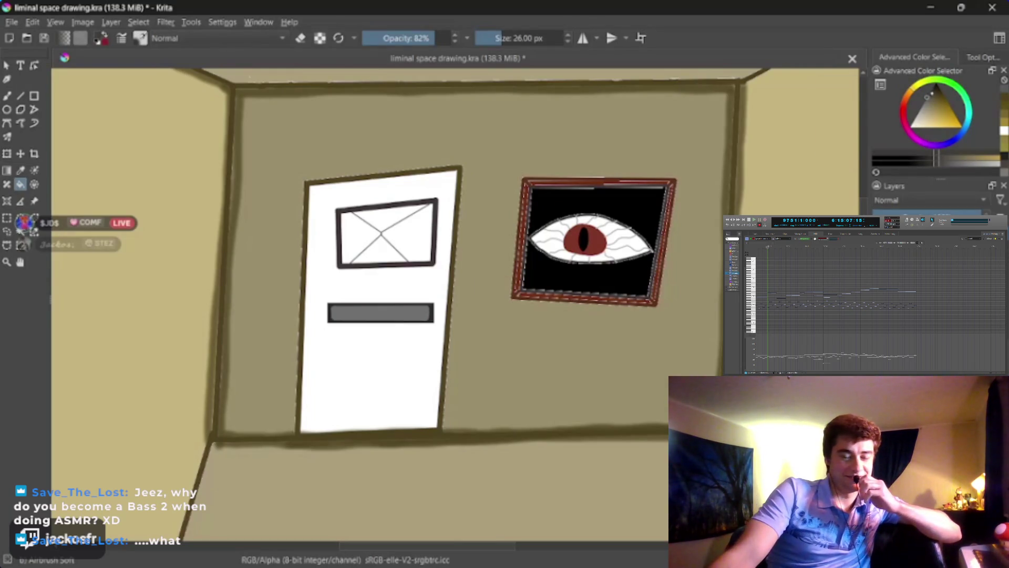
{"action": "left_click", "coordinate": [382, 346]}
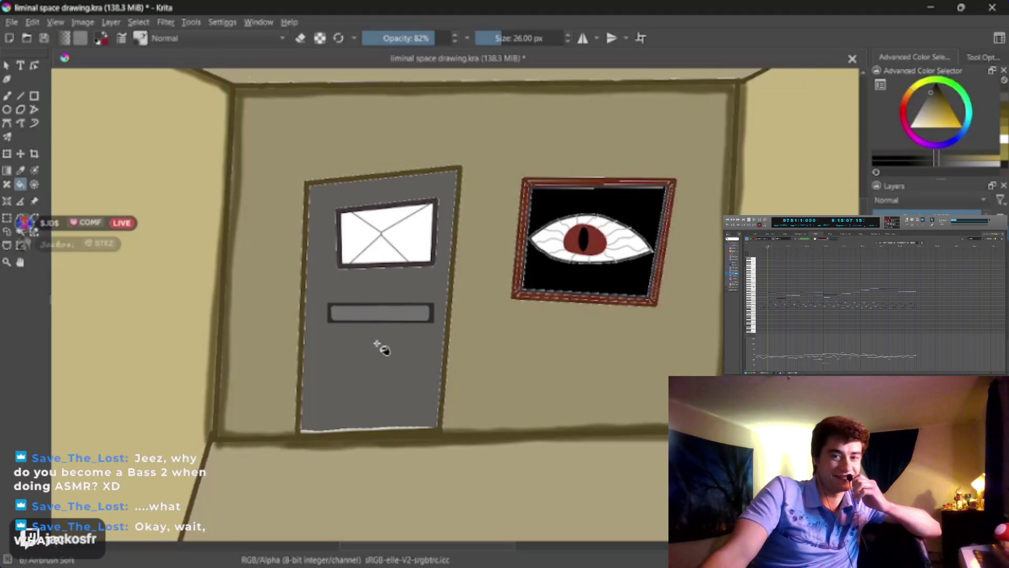
{"action": "key", "text": "plus"}
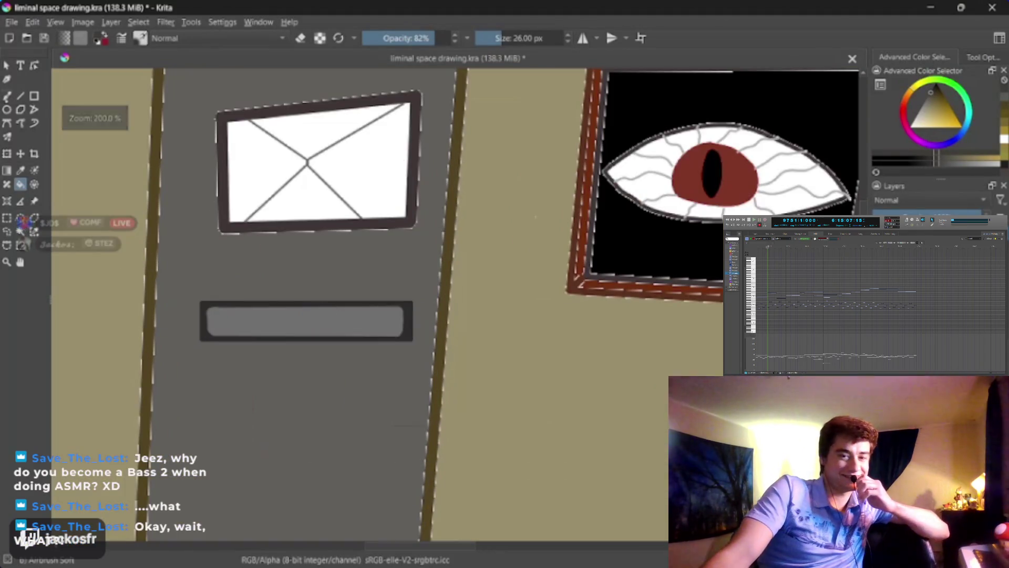
Step: With a 15 px Basic-1 brush, paint grey over the white sliver at the door's bottom
{"action": "key", "text": "b"}
{"action": "key", "text": "slash"}
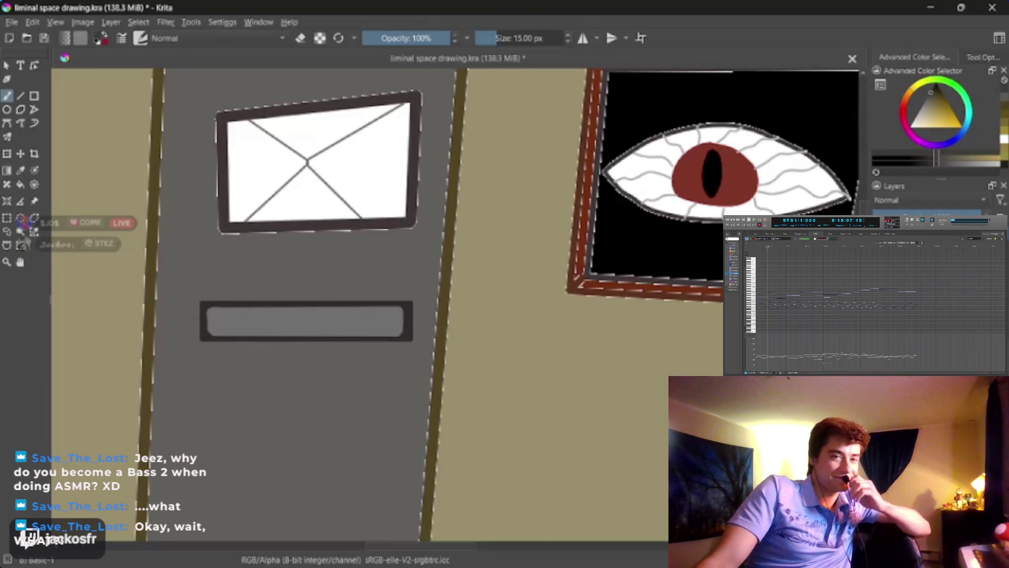
{"action": "left_click_drag", "start_coordinate": [336, 341], "coordinate": [434, 141]}
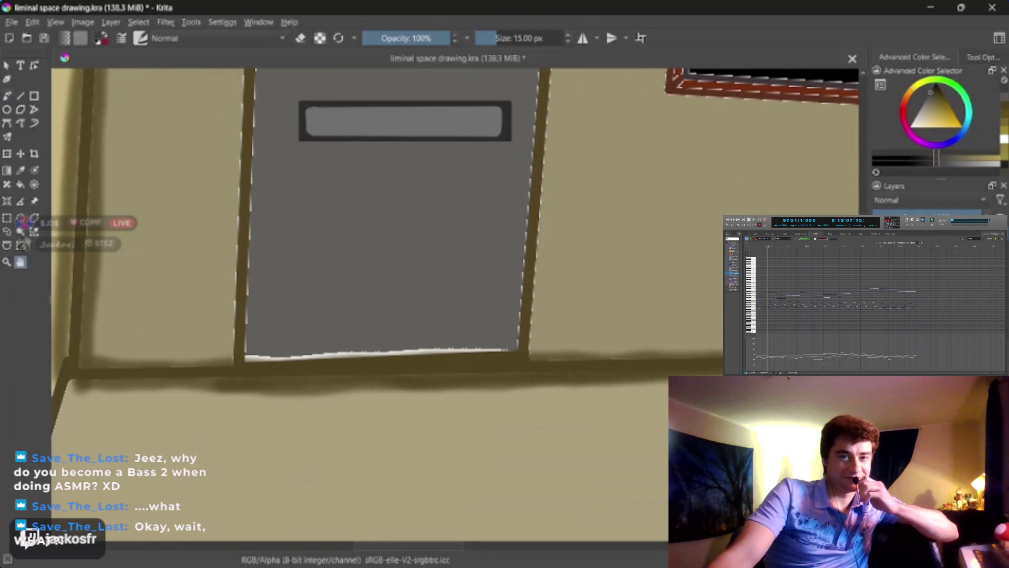
{"action": "left_click_drag", "start_coordinate": [251, 350], "coordinate": [279, 353]}
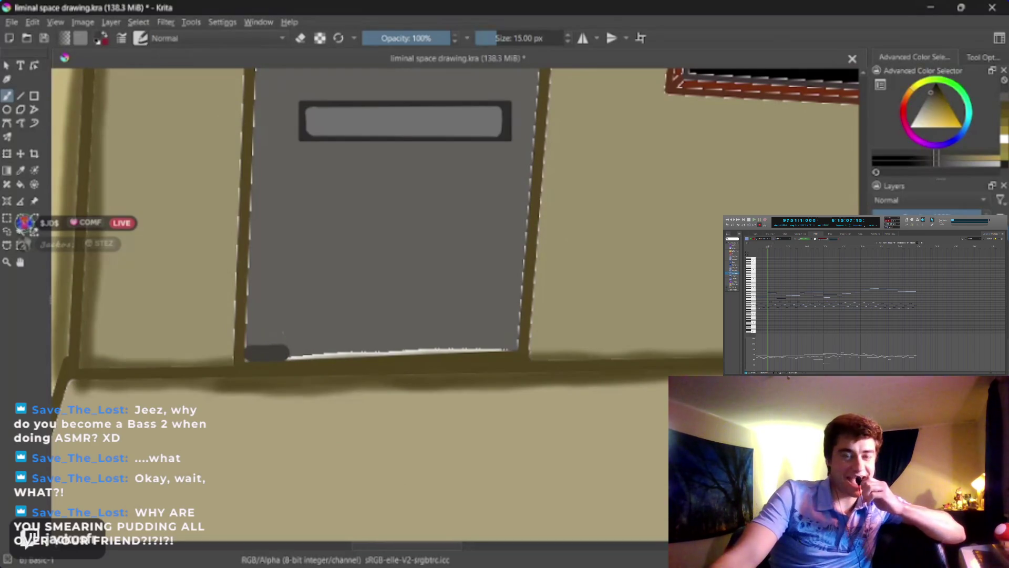
{"action": "key", "text": "ctrl+z"}
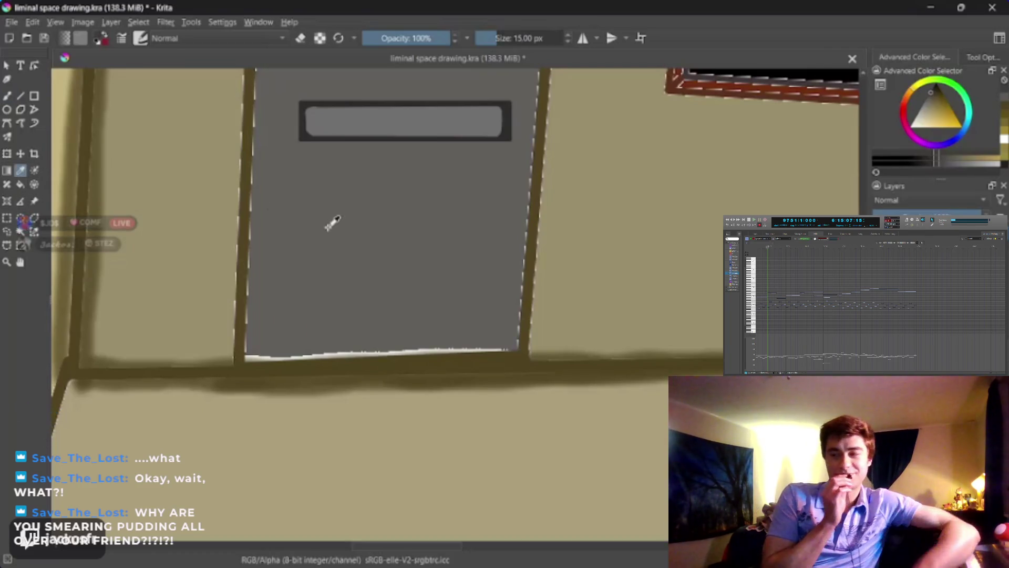
{"action": "left_click", "coordinate": [331, 218], "text": "ctrl"}
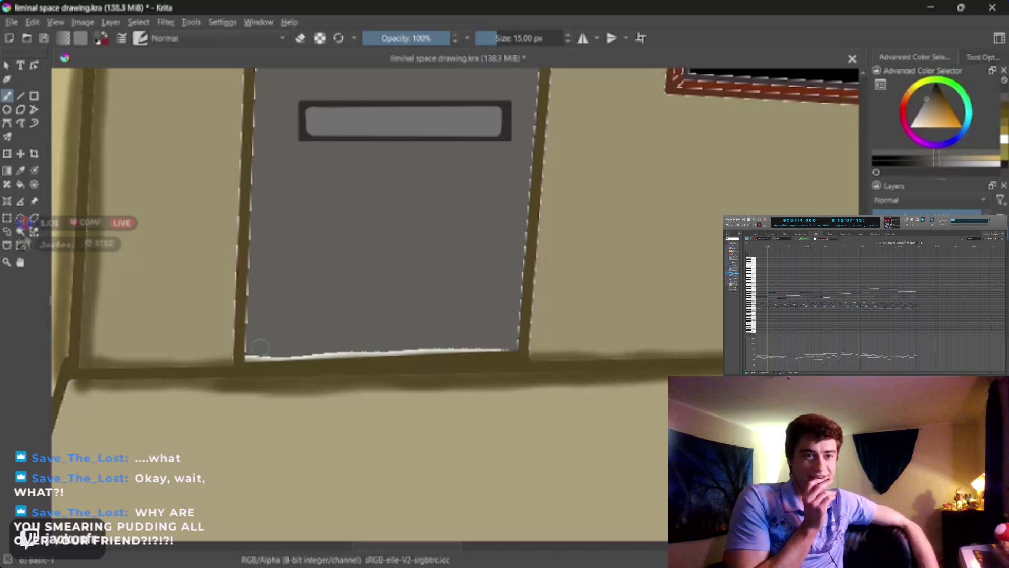
{"action": "left_click_drag", "start_coordinate": [247, 358], "coordinate": [263, 353]}
{"action": "left_click_drag", "start_coordinate": [323, 350], "coordinate": [499, 348]}
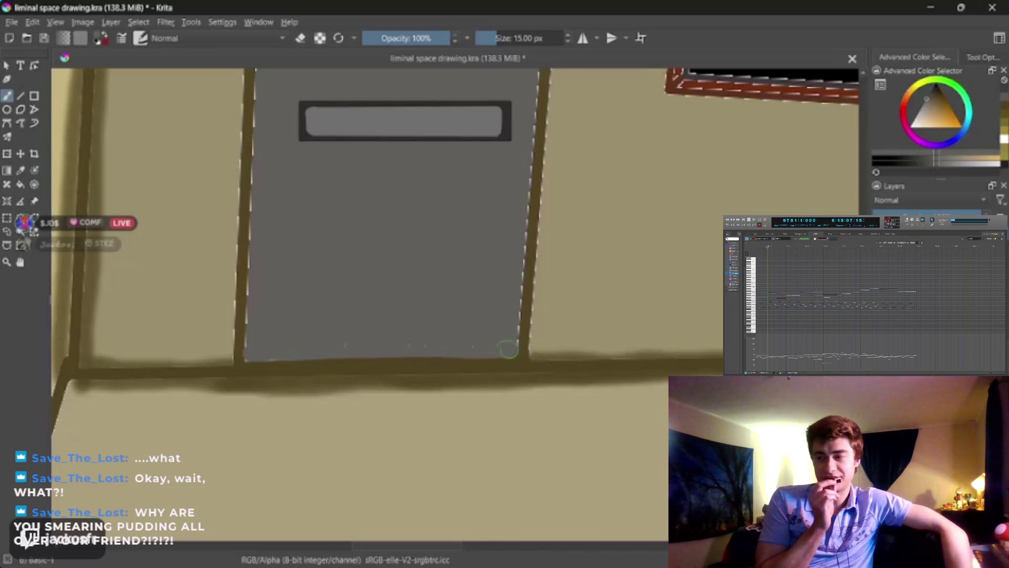
{"action": "left_click_drag", "start_coordinate": [252, 330], "coordinate": [252, 352]}
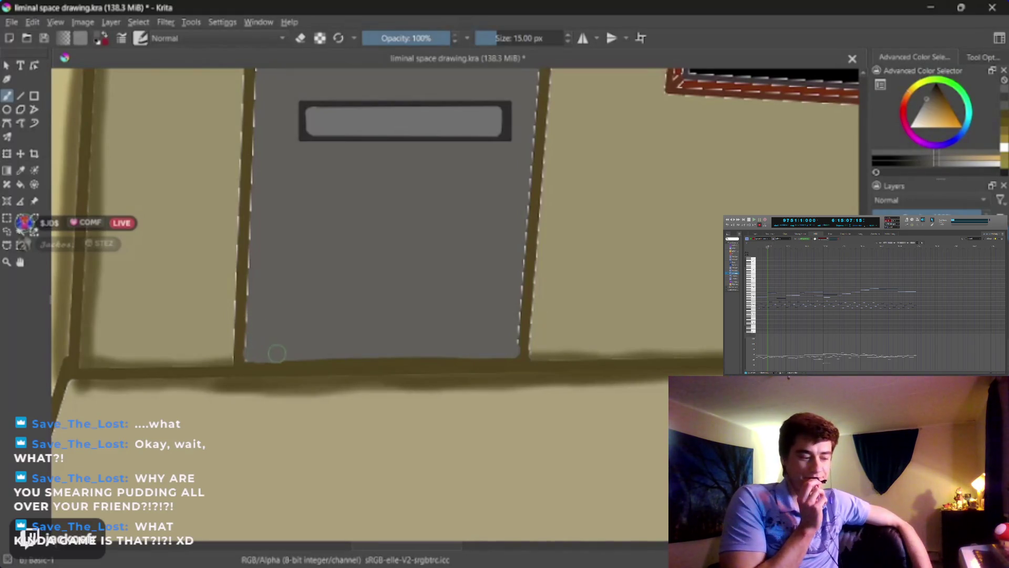
{"action": "left_click_drag", "start_coordinate": [311, 354], "coordinate": [506, 354]}
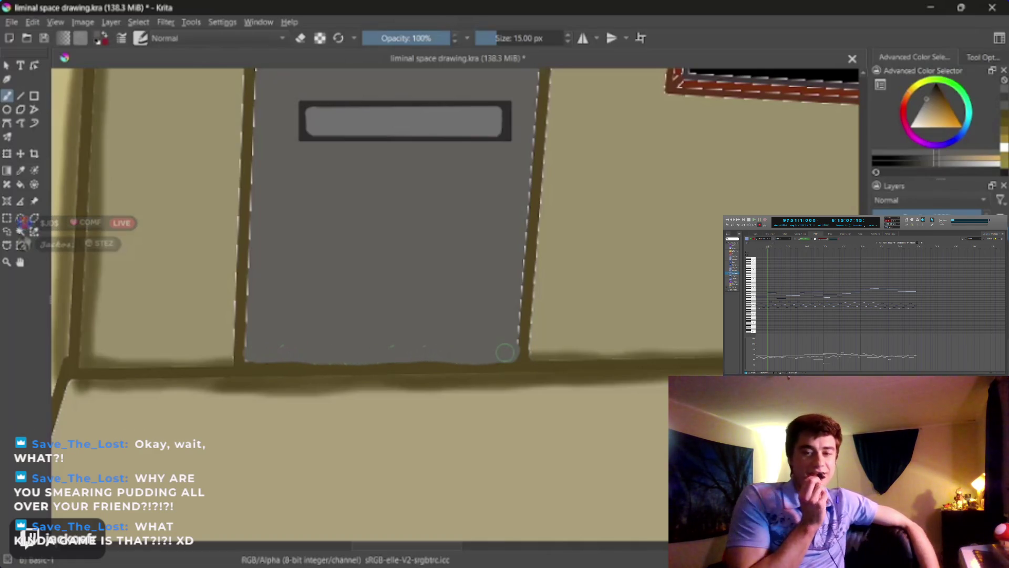
Step: Sample the floor line's dark brown and switch to the Airbrush Soft brush
{"action": "scroll", "coordinate": [422, 306], "scroll_direction": "down", "scroll_amount": 3}
{"action": "scroll", "coordinate": [406, 333], "scroll_direction": "down", "scroll_amount": 2}
{"action": "scroll", "coordinate": [405, 333], "scroll_direction": "down", "scroll_amount": 1}
{"action": "scroll", "coordinate": [406, 333], "scroll_direction": "up", "scroll_amount": 1}
{"action": "scroll", "coordinate": [403, 312], "scroll_direction": "up", "scroll_amount": 2}
{"action": "scroll", "coordinate": [436, 294], "scroll_direction": "up", "scroll_amount": 2}
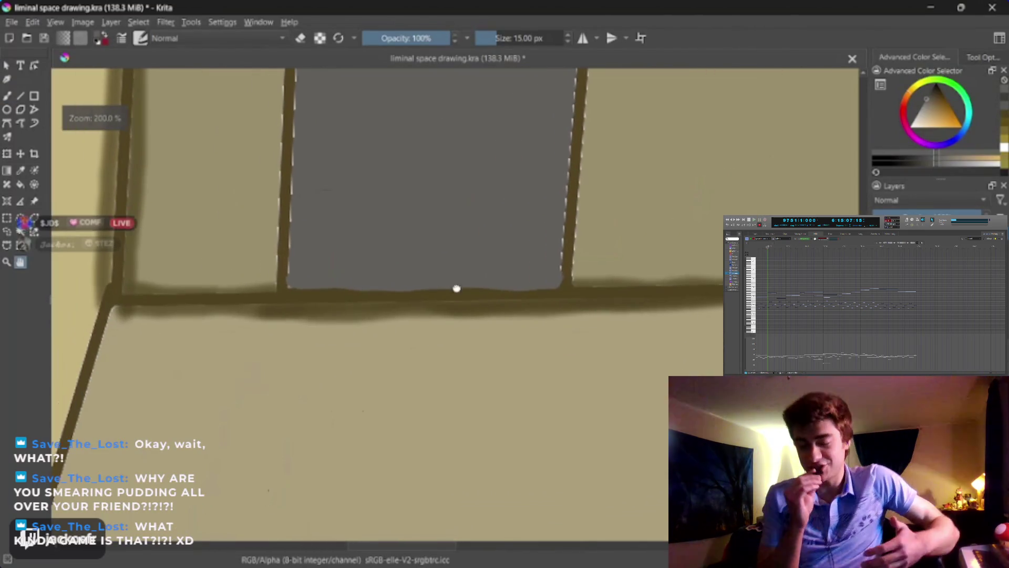
{"action": "left_click", "coordinate": [282, 298]}
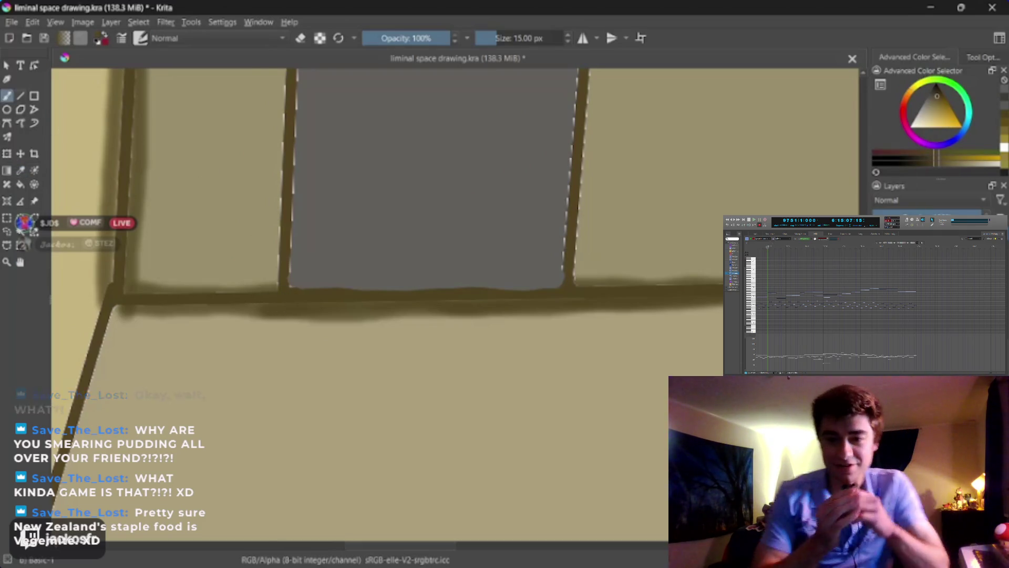
{"action": "key", "text": "b"}
{"action": "scroll", "coordinate": [461, 304], "scroll_direction": "down", "scroll_amount": 3}
{"action": "key", "text": "slash"}
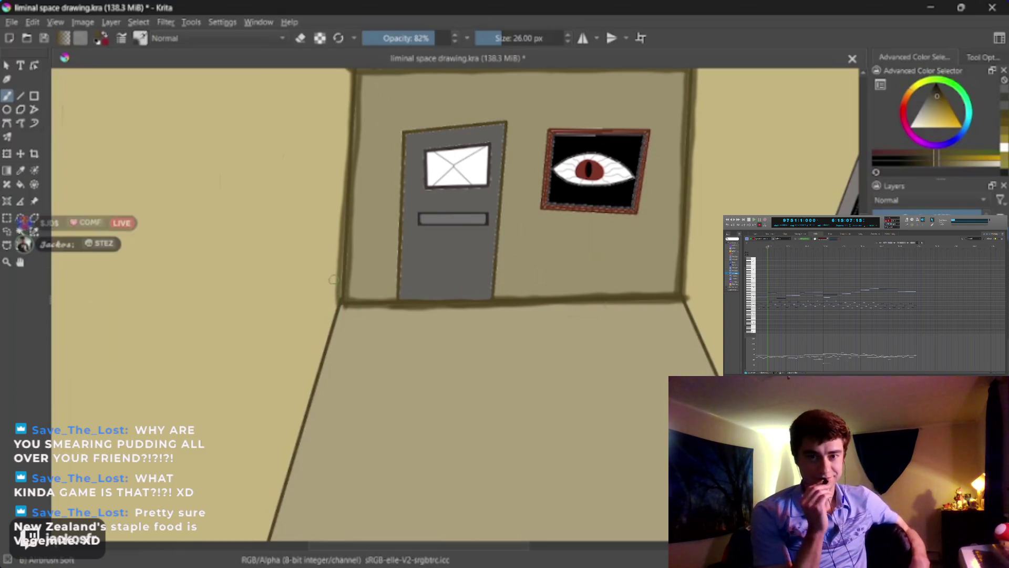
Step: Trace dark brown strokes down the floor's left edge line from the back wall to the bottom
{"action": "left_click_drag", "start_coordinate": [516, 313], "coordinate": [511, 198]}
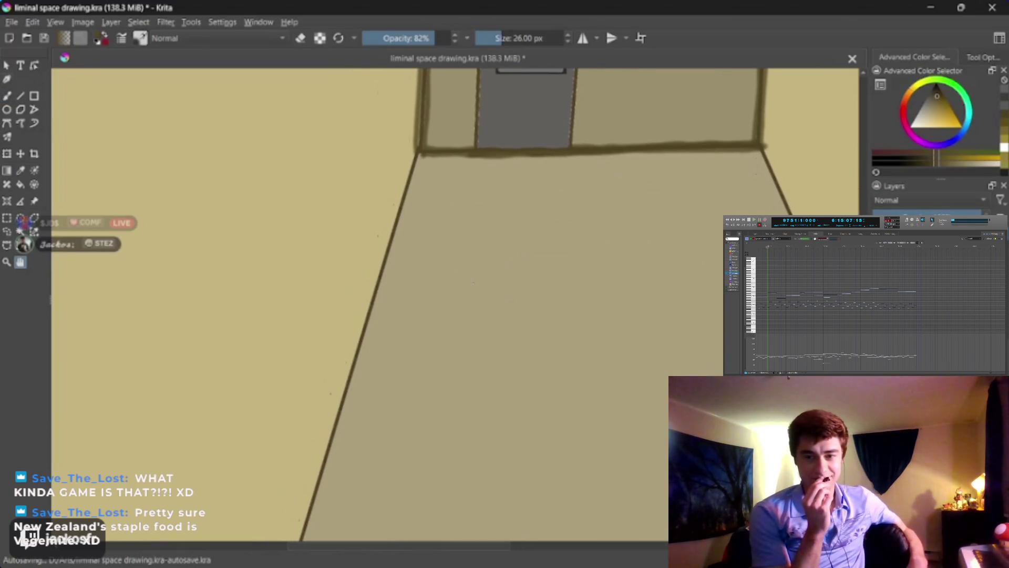
{"action": "key", "text": "b"}
{"action": "left_click_drag", "start_coordinate": [416, 157], "coordinate": [317, 496]}
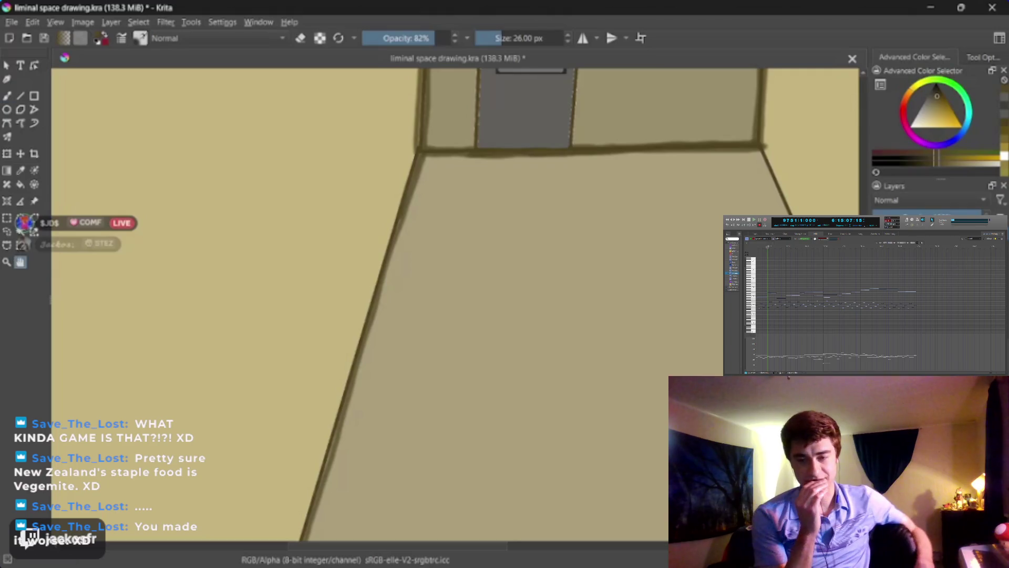
{"action": "scroll", "coordinate": [408, 162], "scroll_direction": "up", "scroll_amount": 3}
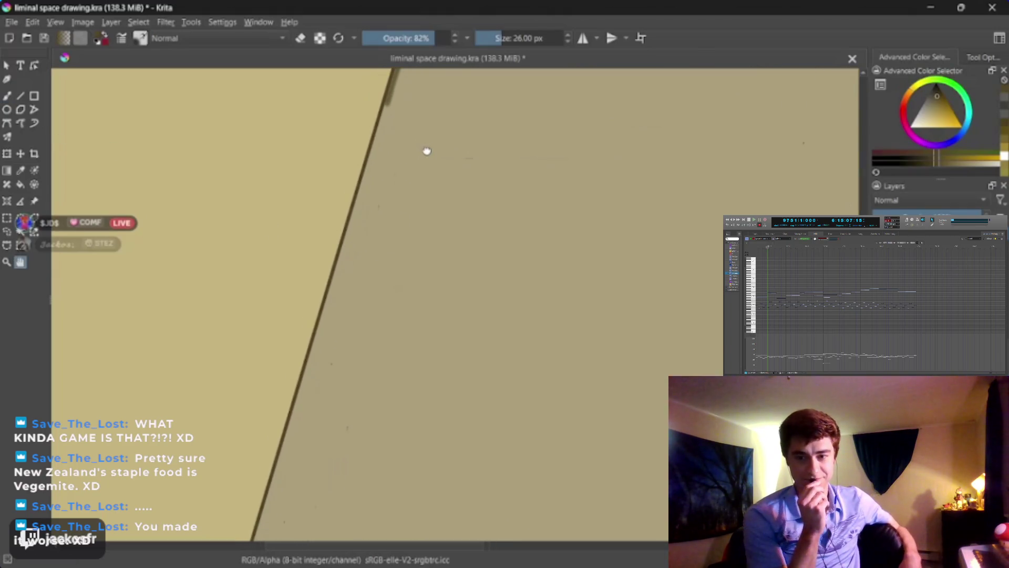
{"action": "scroll", "coordinate": [424, 150], "scroll_direction": "down", "scroll_amount": 2}
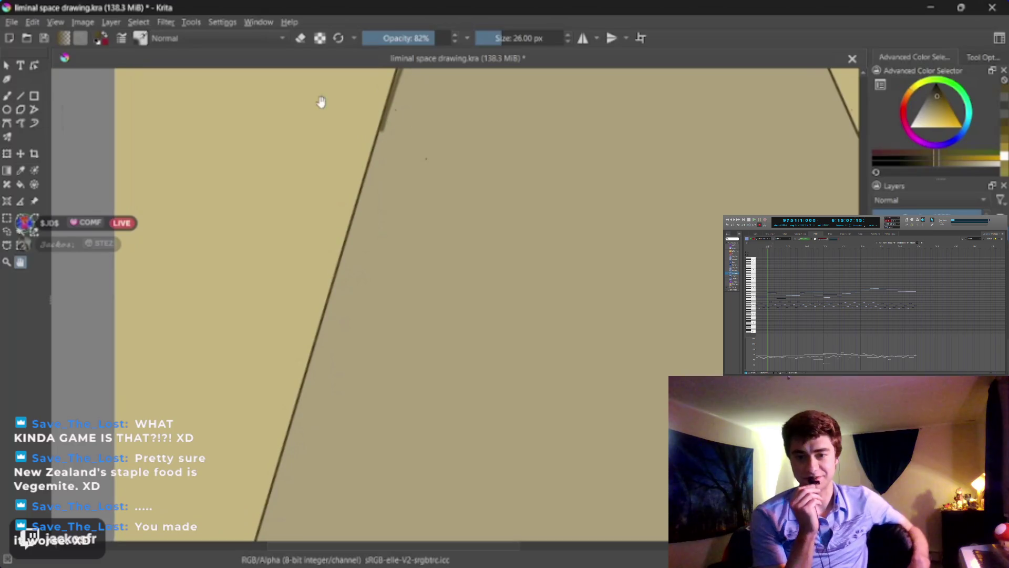
{"action": "key", "text": "b"}
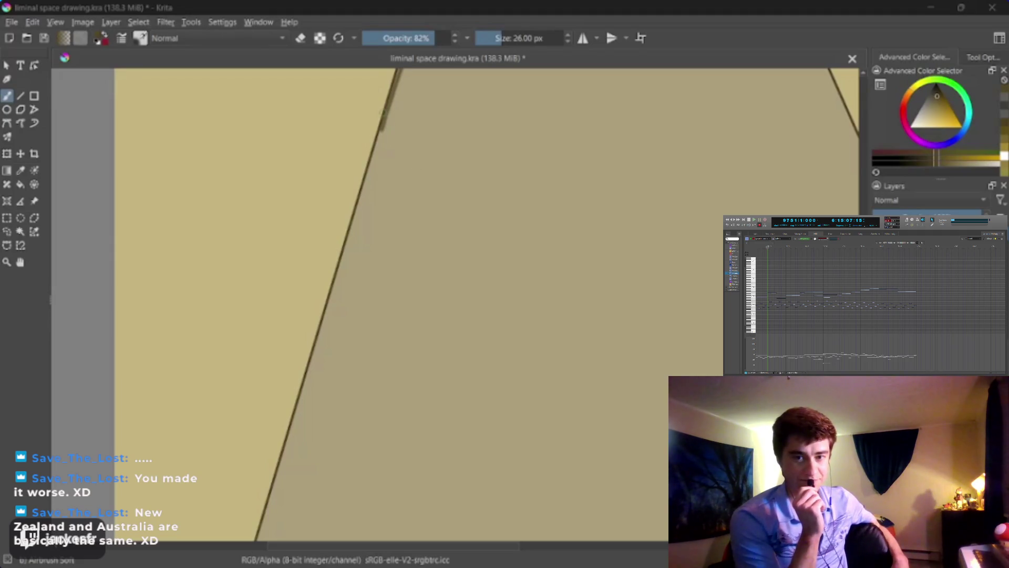
{"action": "left_click_drag", "start_coordinate": [381, 130], "coordinate": [351, 231]}
{"action": "left_click_drag", "start_coordinate": [319, 325], "coordinate": [266, 519]}
{"action": "scroll", "coordinate": [448, 92], "scroll_direction": "down", "scroll_amount": 2}
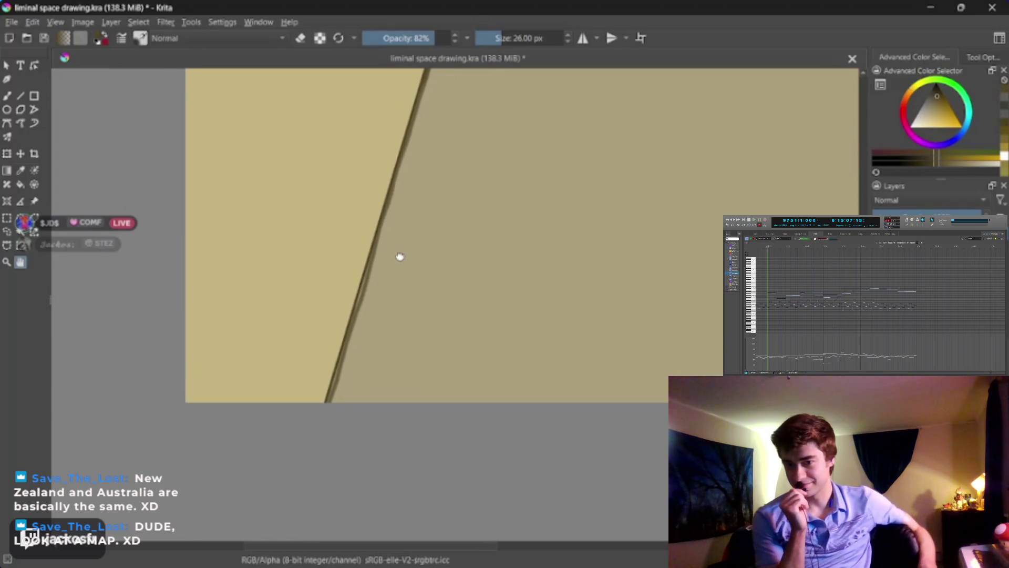
{"action": "scroll", "coordinate": [363, 320], "scroll_direction": "down", "scroll_amount": 2}
{"action": "left_click_drag", "start_coordinate": [379, 309], "coordinate": [327, 410]}
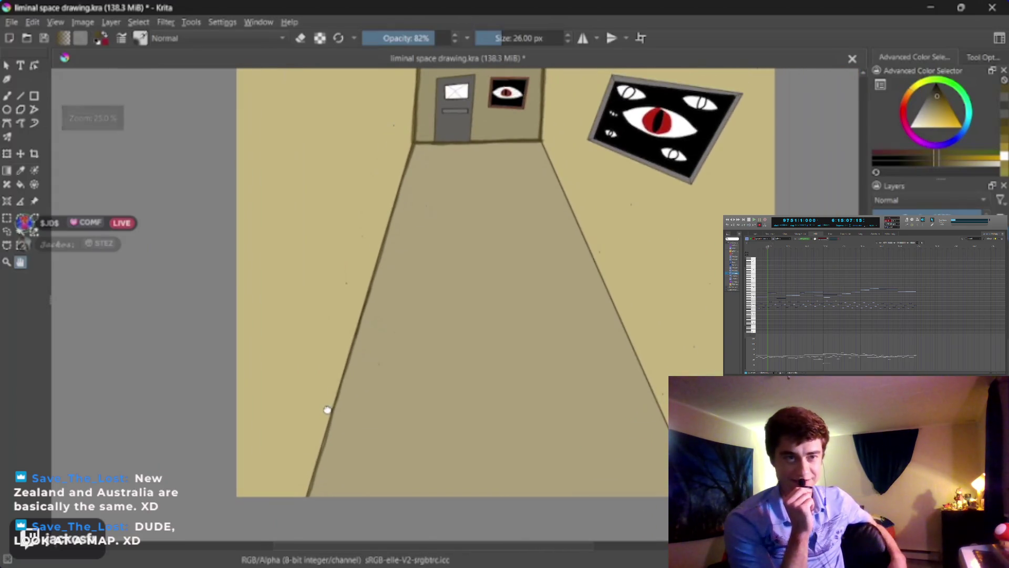
Step: Thicken the left and right lower wall lines with 43 px soft airbrush strokes
{"action": "key", "text": "Escape"}
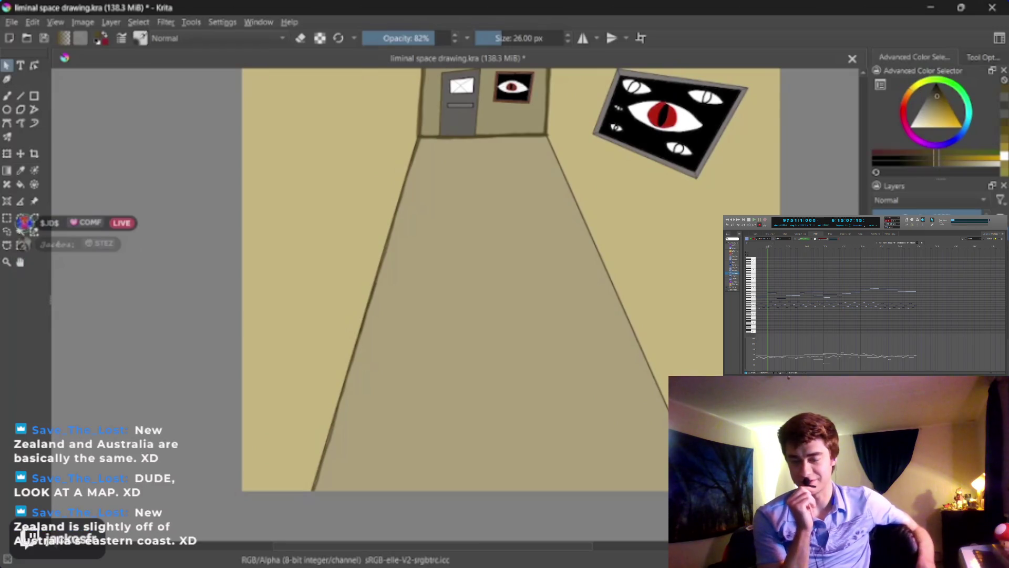
{"action": "key", "text": "b"}
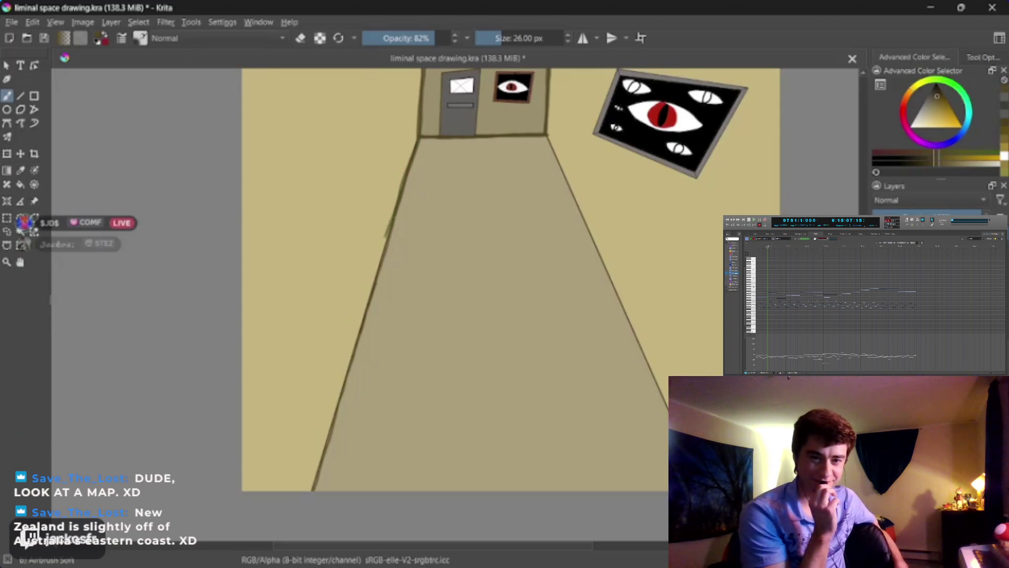
{"action": "left_click_drag", "start_coordinate": [378, 261], "coordinate": [351, 357]}
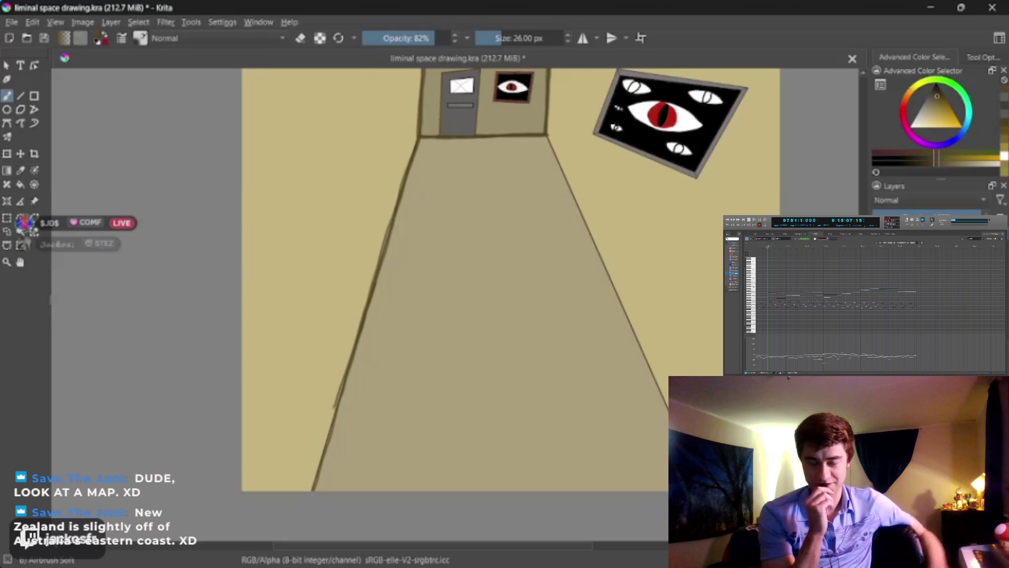
{"action": "mouse_move", "coordinate": [335, 405]}
{"action": "left_mouse_down"}
{"action": "mouse_move", "coordinate": [310, 489]}
{"action": "mouse_move", "coordinate": [326, 428]}
{"action": "left_mouse_up"}
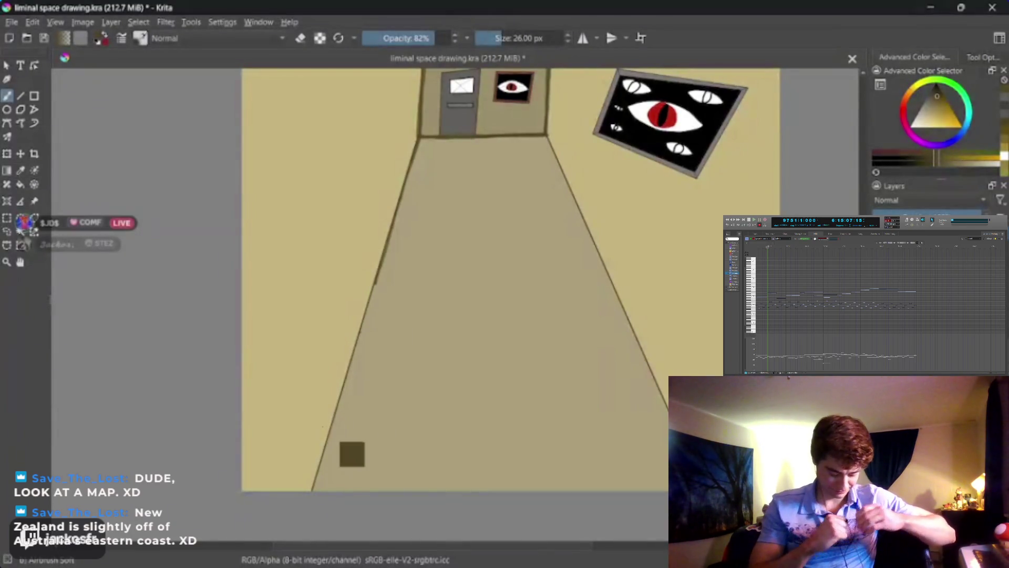
{"action": "left_click_drag", "start_coordinate": [475, 33], "coordinate": [500, 33]}
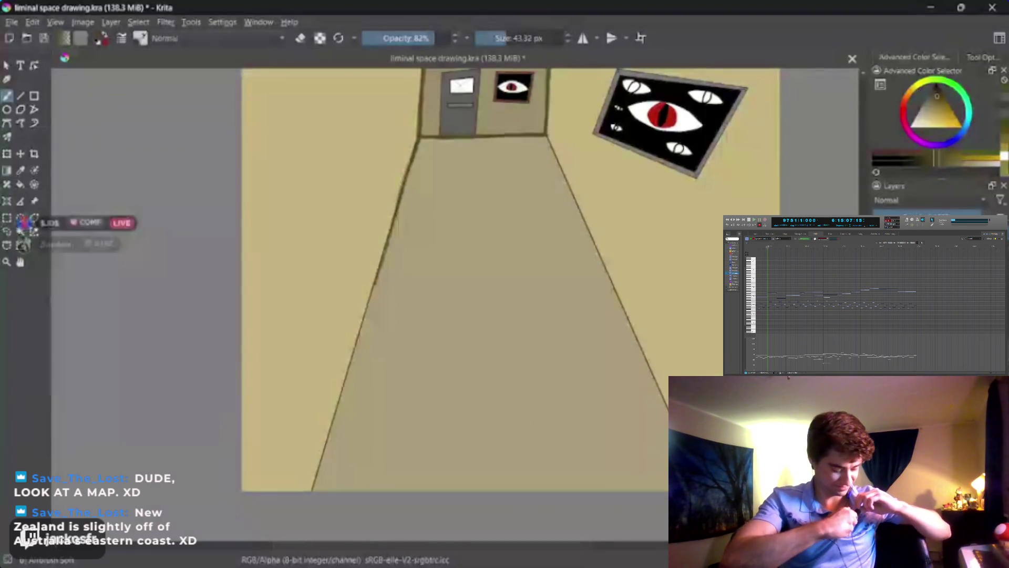
{"action": "left_click_drag", "start_coordinate": [376, 282], "coordinate": [351, 355]}
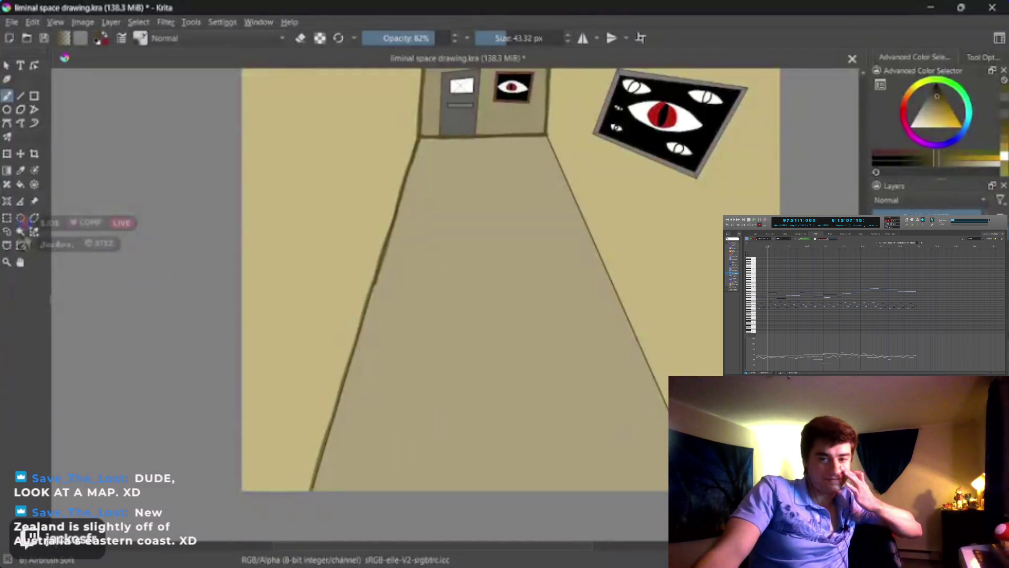
{"action": "left_click_drag", "start_coordinate": [315, 482], "coordinate": [343, 400]}
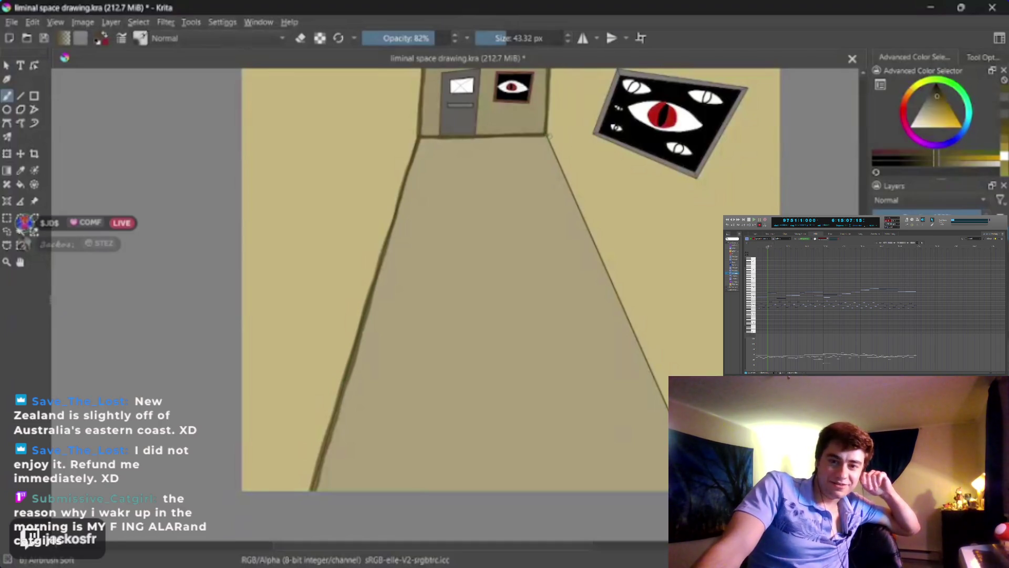
{"action": "left_click_drag", "start_coordinate": [572, 195], "coordinate": [612, 278]}
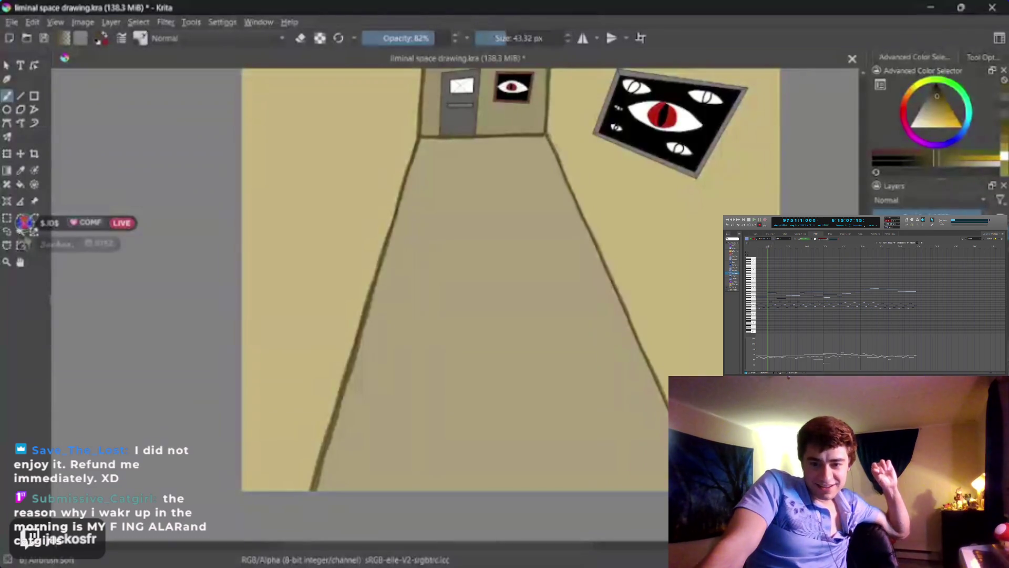
{"action": "left_click_drag", "start_coordinate": [600, 259], "coordinate": [614, 294]}
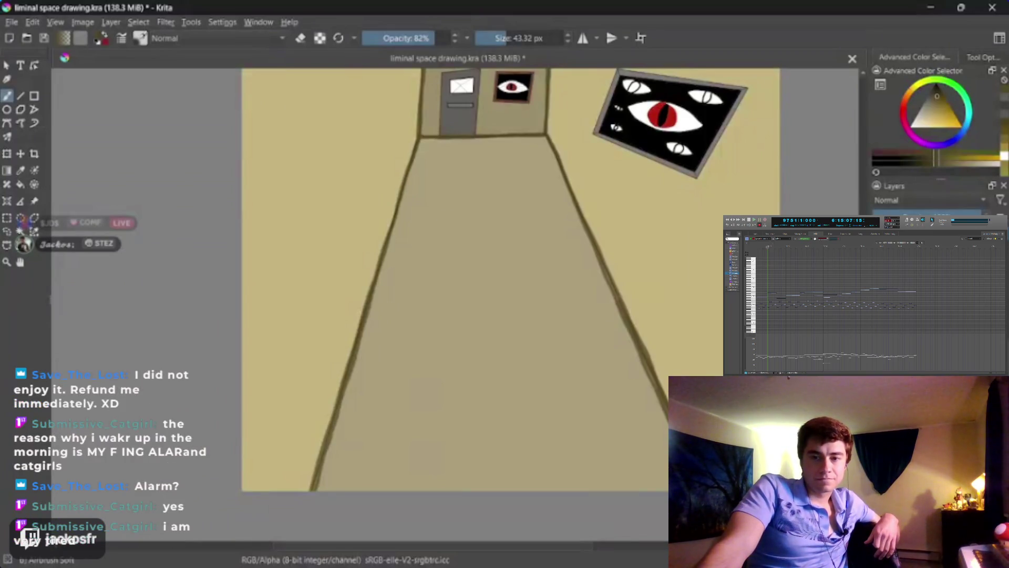
{"action": "scroll", "coordinate": [480, 304], "scroll_direction": "down", "scroll_amount": 2}
Step: Darken the upper-right ceiling edge with one stroke, then shrink the brush to 35 px
{"action": "scroll", "coordinate": [415, 412], "scroll_direction": "down", "scroll_amount": 3}
{"action": "scroll", "coordinate": [367, 316], "scroll_direction": "down", "scroll_amount": 2}
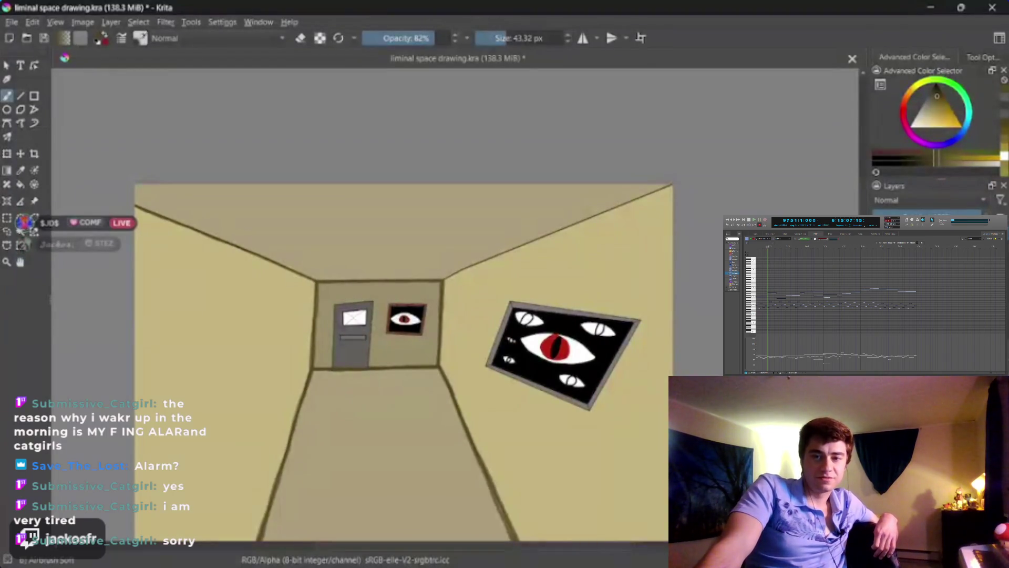
{"action": "key", "text": "b"}
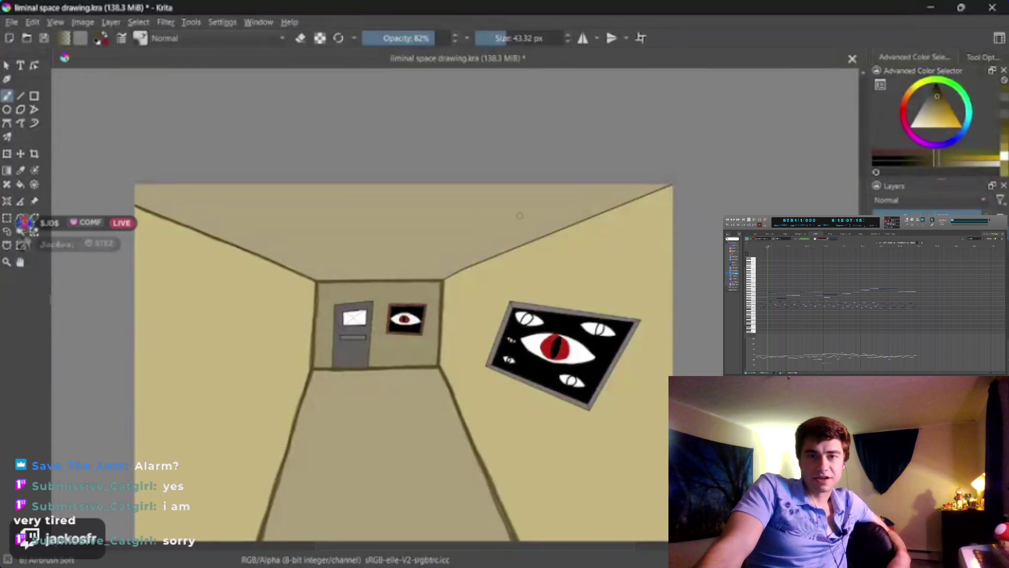
{"action": "left_click_drag", "start_coordinate": [443, 281], "coordinate": [609, 208]}
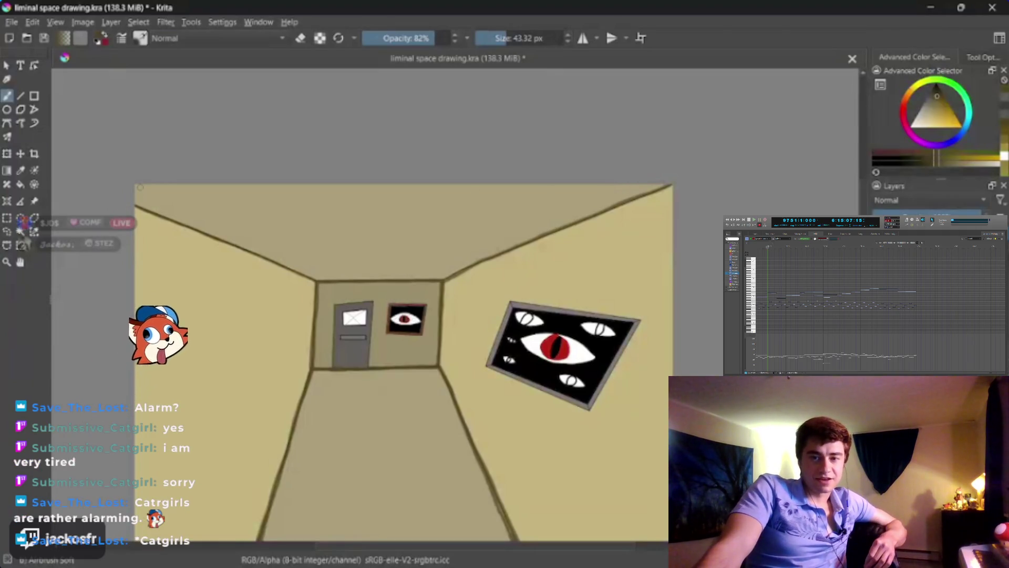
{"action": "key", "text": "minus"}
{"action": "key", "text": "plus"}
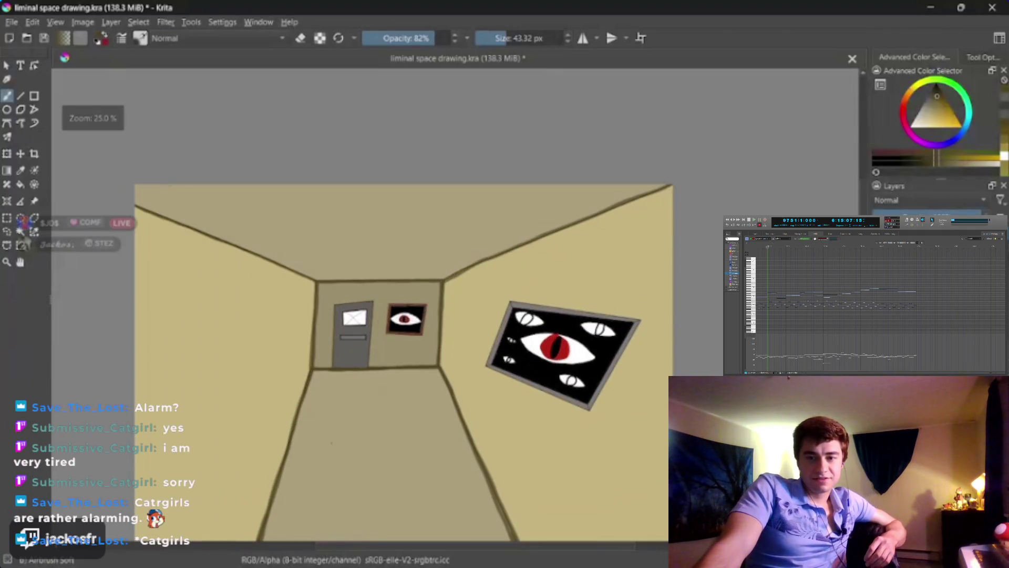
{"action": "key", "text": "bracketleft"}
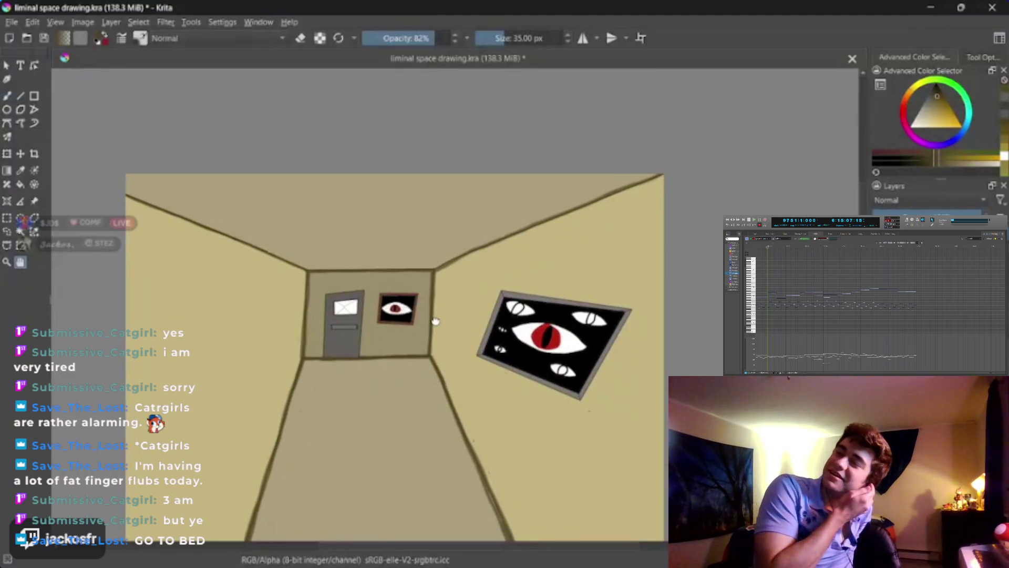
Step: Zoom onto the eye painting's frame, deselect with Ctrl+Shift+A, and shrink the brush to 20 px
{"action": "scroll", "coordinate": [461, 307], "scroll_direction": "up", "scroll_amount": 5}
{"action": "scroll", "coordinate": [461, 307], "scroll_direction": "up", "scroll_amount": 3}
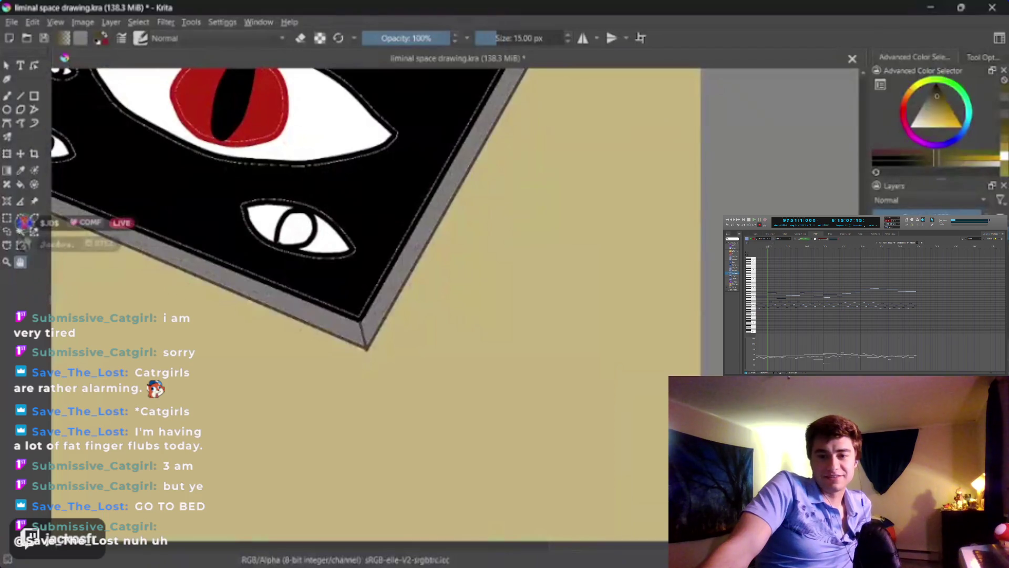
{"action": "mouse_move", "coordinate": [434, 264]}
{"action": "left_mouse_down"}
{"action": "mouse_move", "coordinate": [361, 338]}
{"action": "mouse_move", "coordinate": [345, 397]}
{"action": "left_mouse_up"}
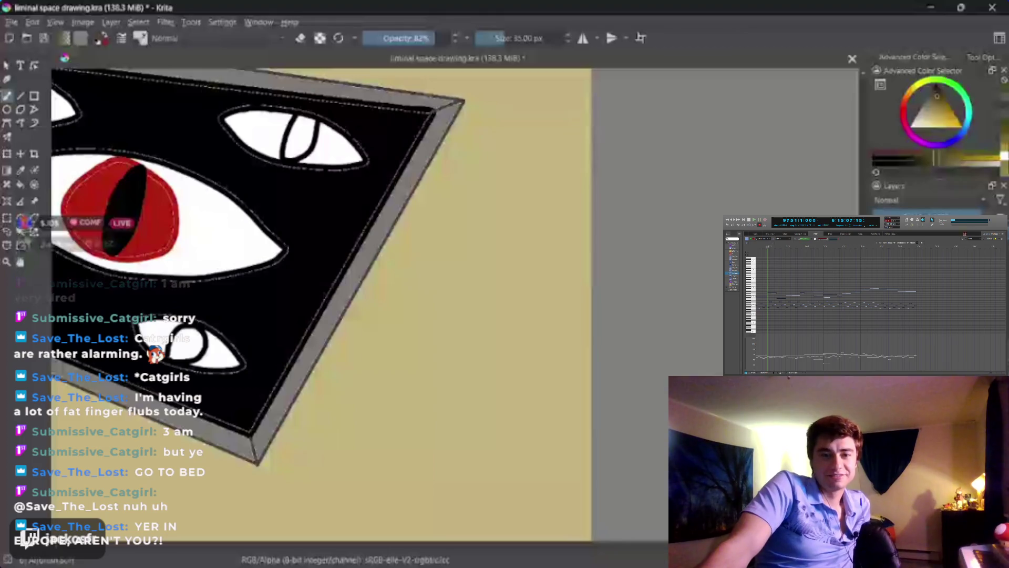
{"action": "key", "text": "ctrl+shift+a"}
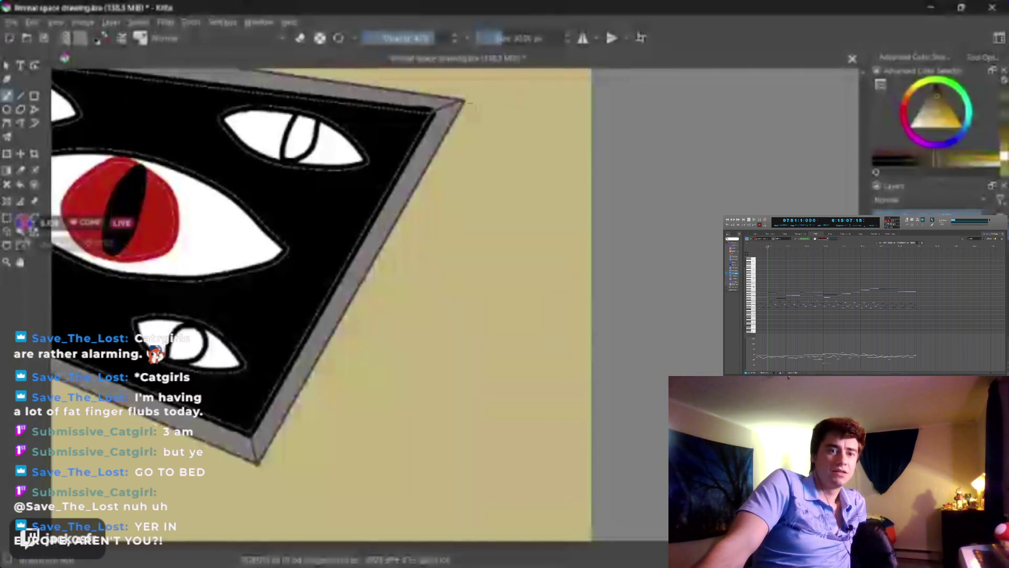
{"action": "key", "text": "bracketleft"}
{"action": "key", "text": "bracketleft"}
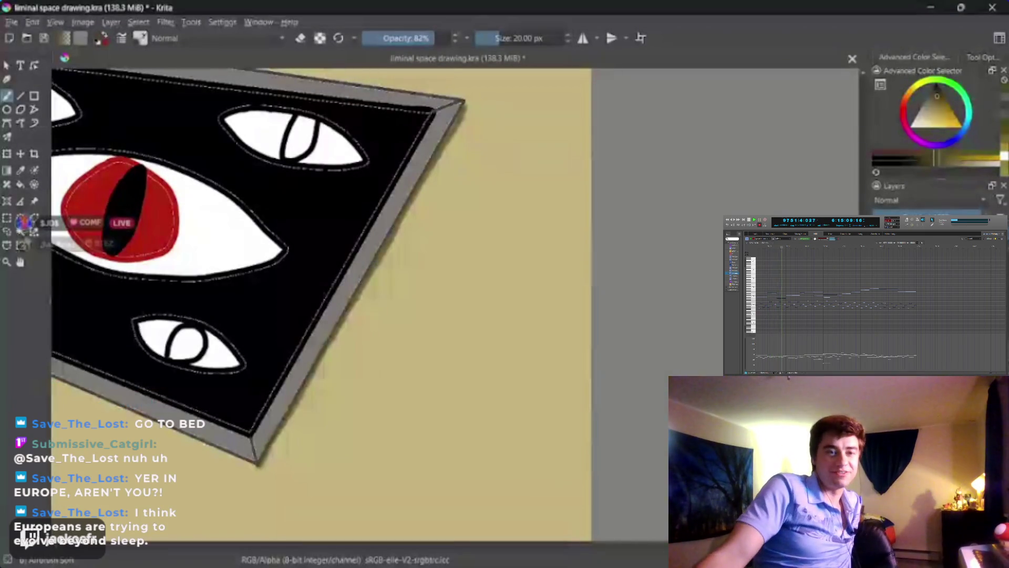
{"action": "mouse_move", "coordinate": [372, 331]}
{"action": "left_mouse_down"}
{"action": "mouse_move", "coordinate": [548, 276]}
{"action": "mouse_move", "coordinate": [593, 331]}
{"action": "left_mouse_up"}
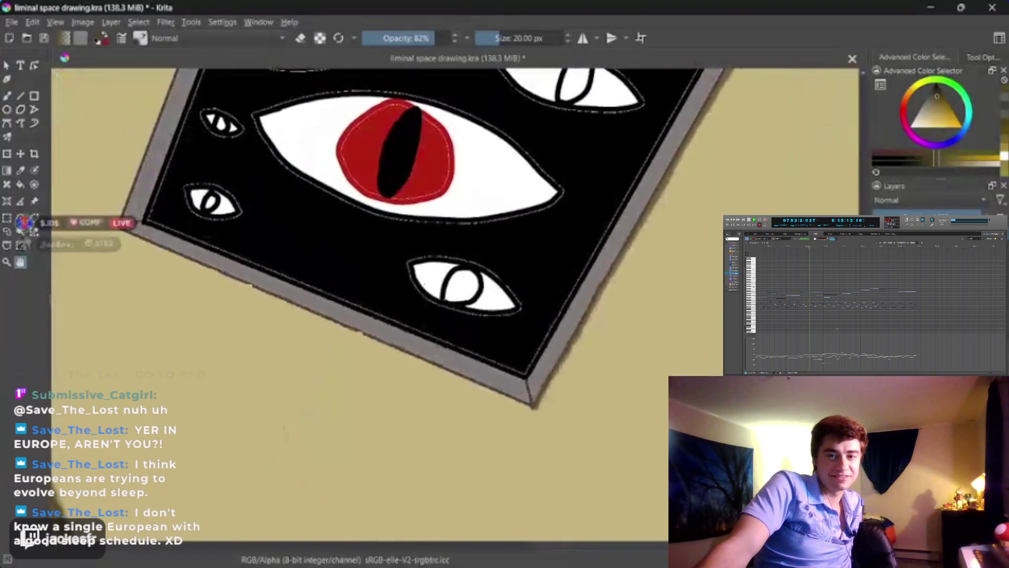
Step: Paint a soft dark shadow beneath the frame's bottom and lower-left edges, redoing bad strokes
{"action": "left_click", "coordinate": [7, 96]}
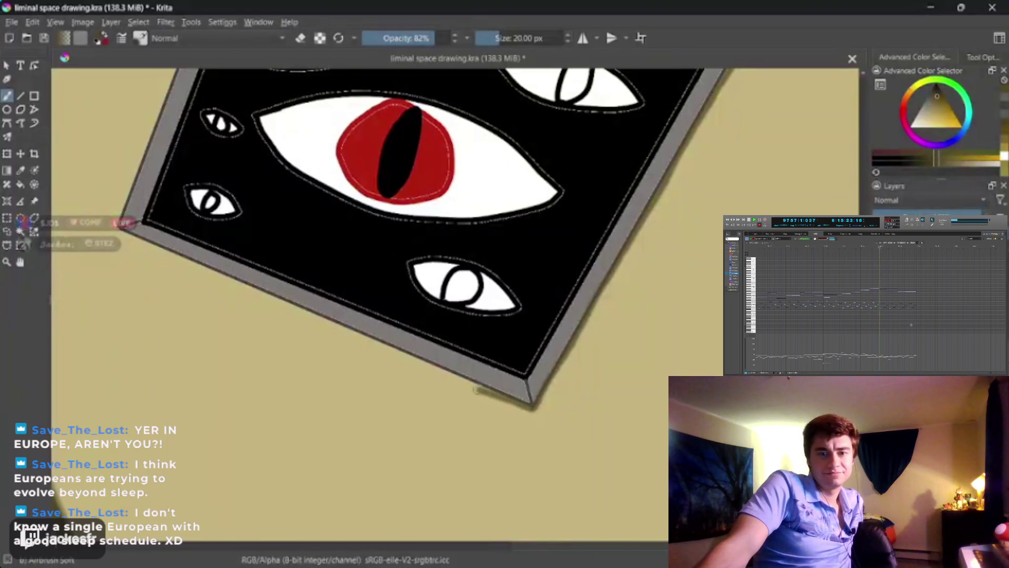
{"action": "left_click_drag", "start_coordinate": [452, 376], "coordinate": [429, 368]}
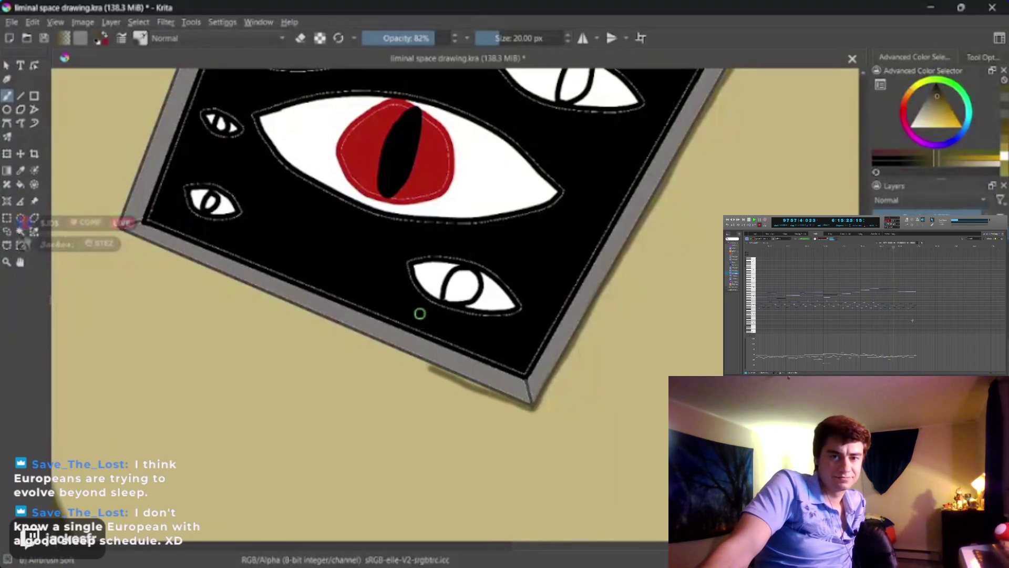
{"action": "key", "text": "ctrl+z"}
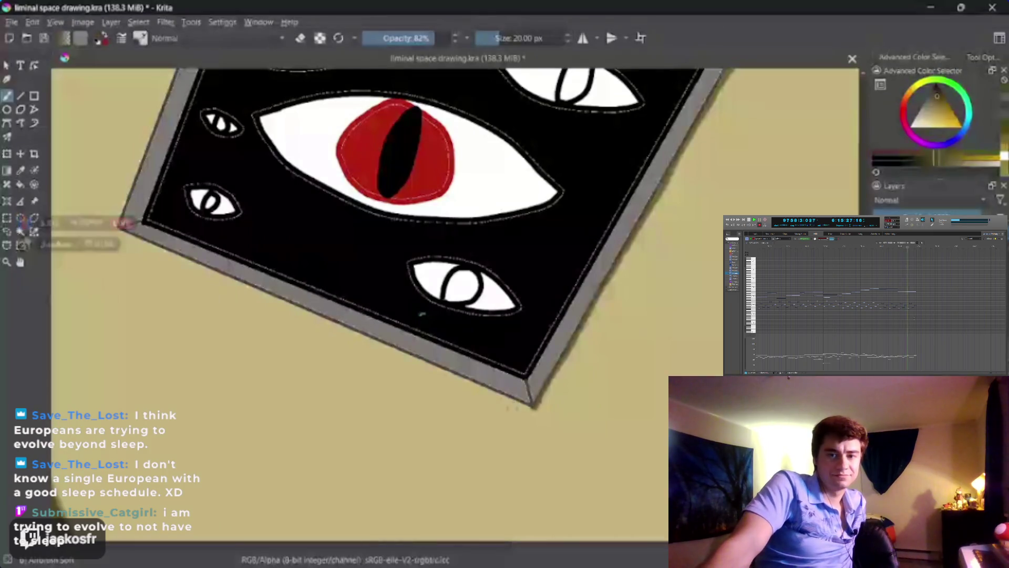
{"action": "left_click_drag", "start_coordinate": [509, 400], "coordinate": [310, 314]}
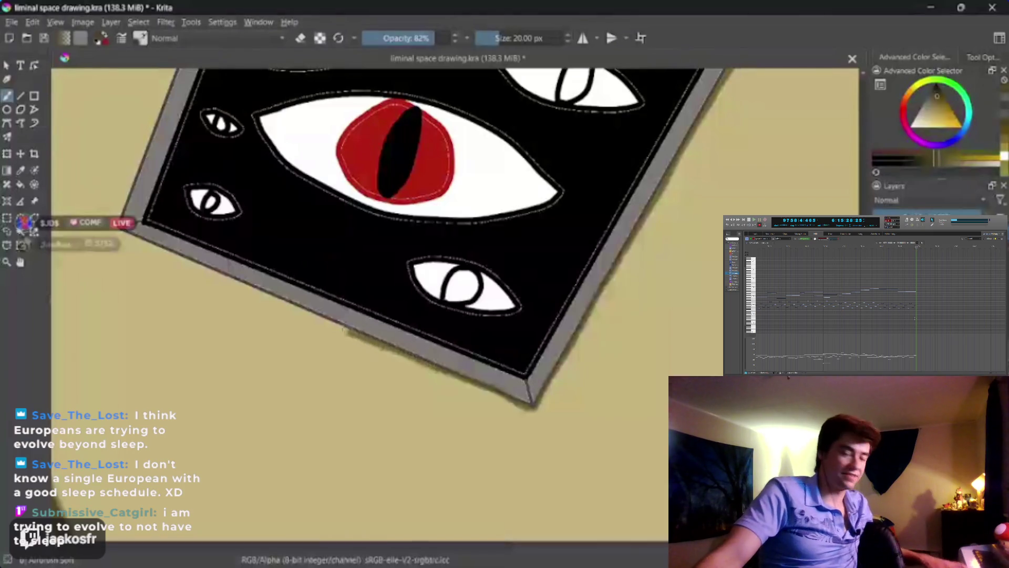
{"action": "left_click_drag", "start_coordinate": [239, 284], "coordinate": [131, 236]}
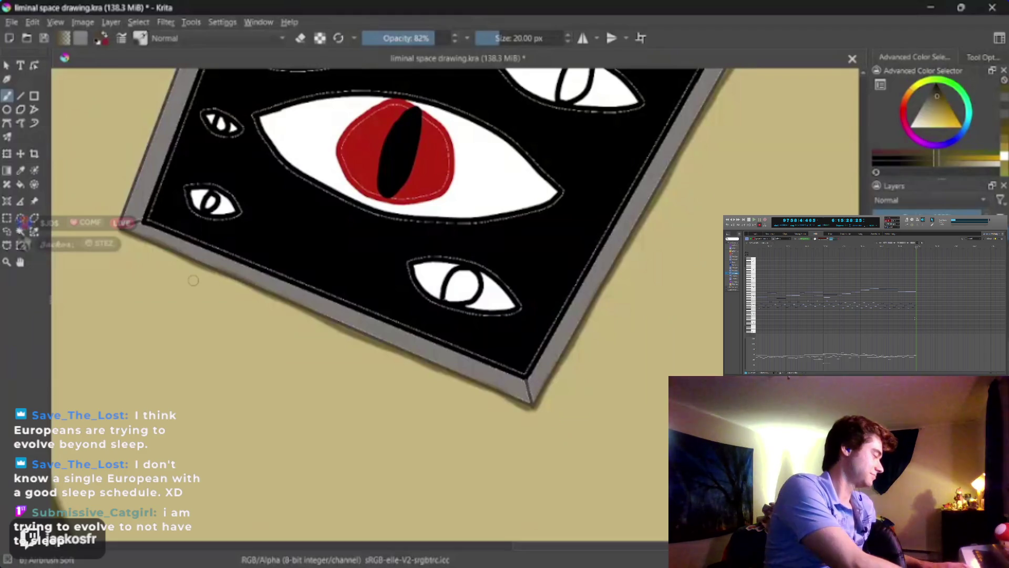
{"action": "key", "text": "ctrl+z"}
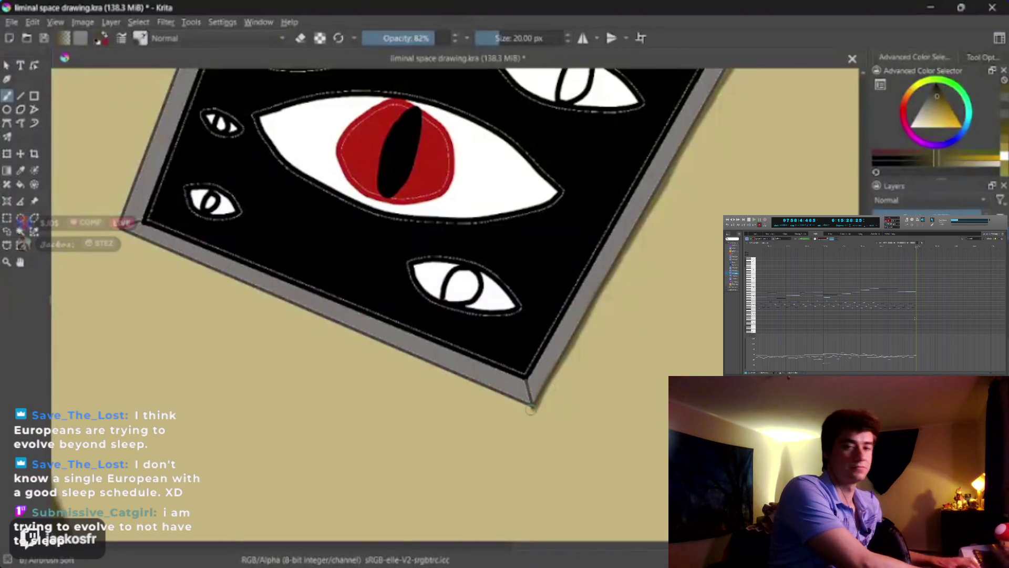
{"action": "left_click_drag", "start_coordinate": [512, 399], "coordinate": [473, 383]}
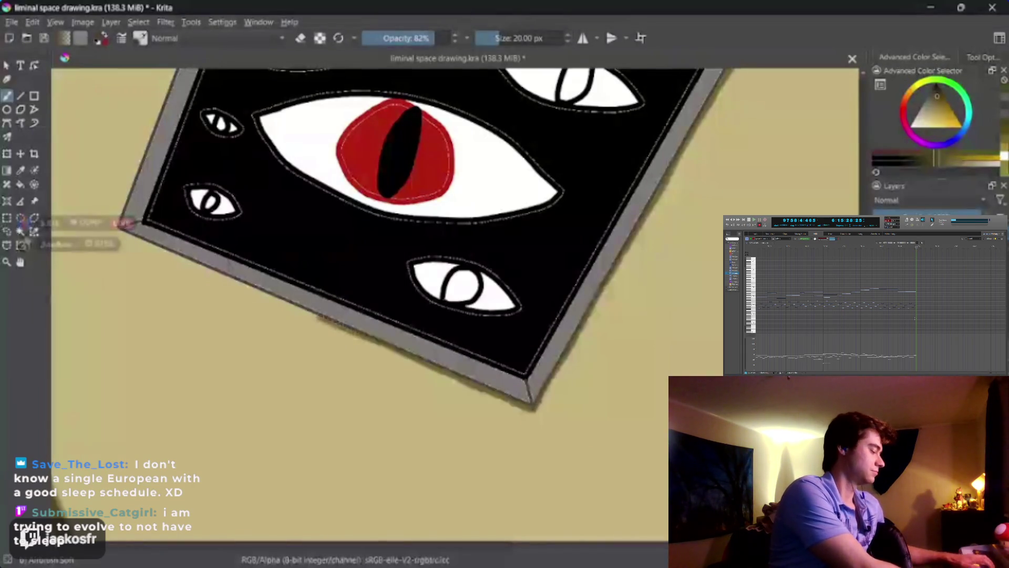
{"action": "left_click_drag", "start_coordinate": [236, 282], "coordinate": [150, 244]}
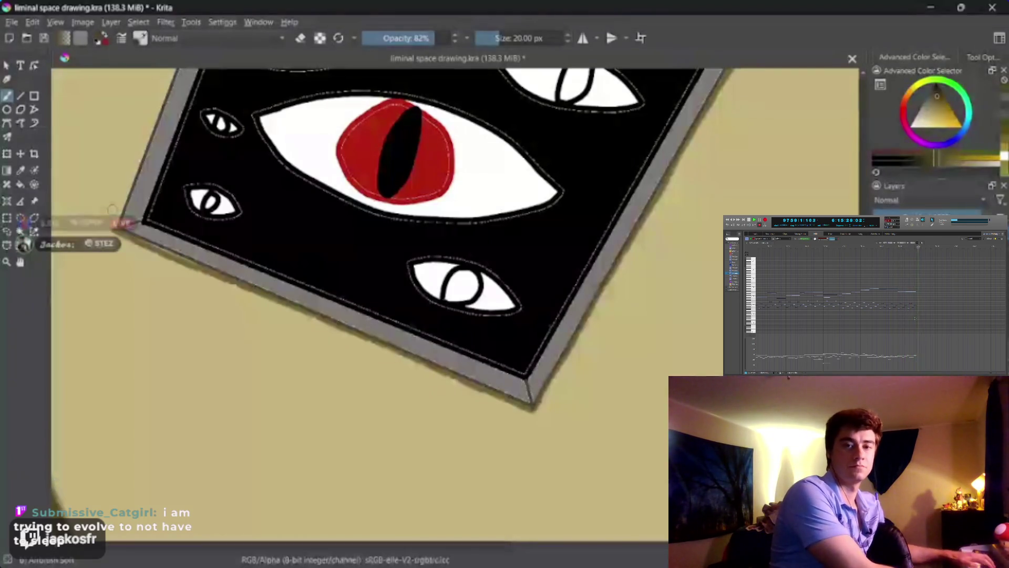
{"action": "key", "text": "space"}
{"action": "left_click_drag", "start_coordinate": [171, 243], "coordinate": [302, 421]}
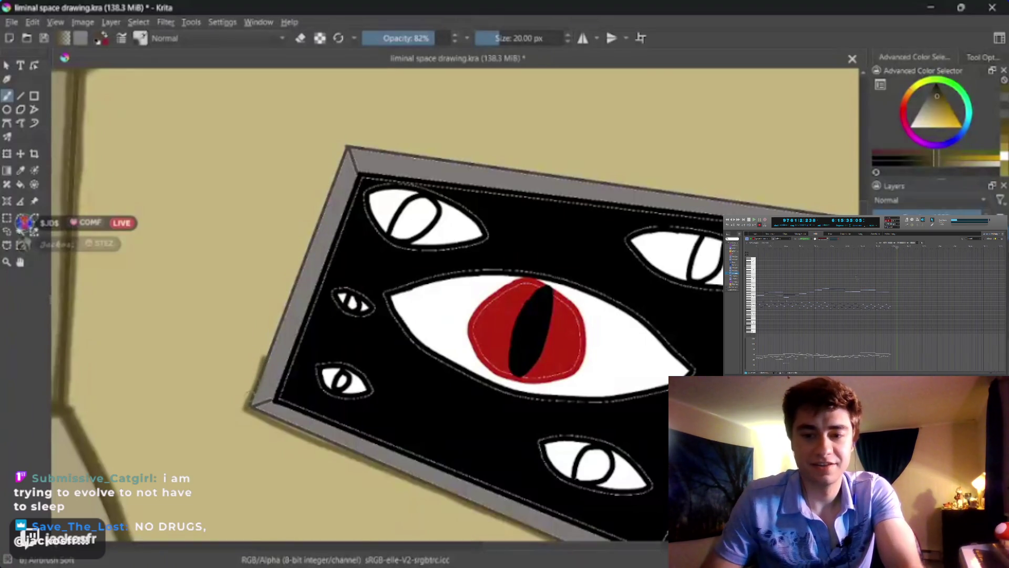
Step: Add a light stroke on the frame's left edge and a soft shadow along its top edge
{"action": "mouse_move", "coordinate": [275, 332]}
{"action": "left_mouse_down"}
{"action": "mouse_move", "coordinate": [340, 153]}
{"action": "mouse_move", "coordinate": [325, 199]}
{"action": "left_mouse_up"}
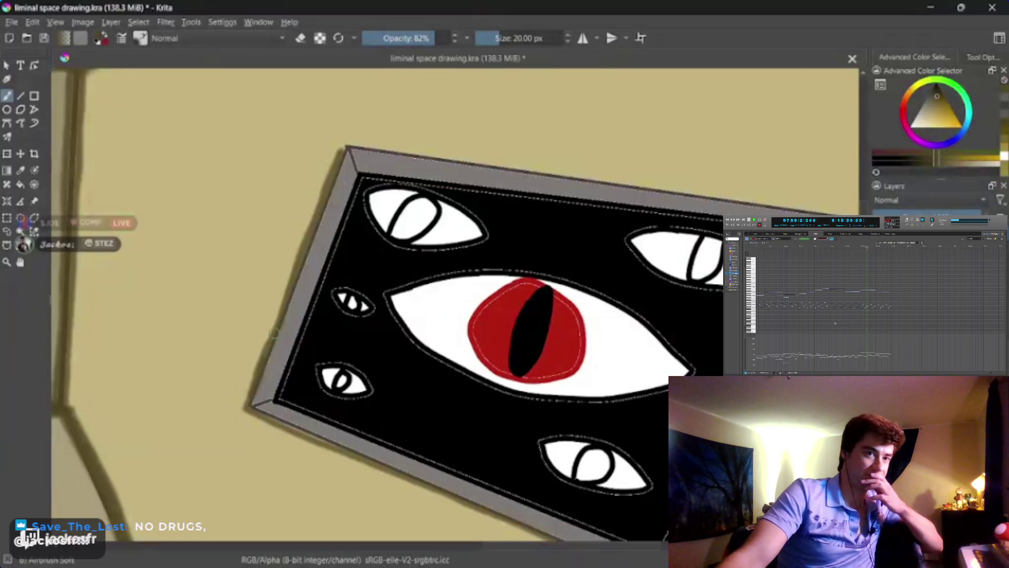
{"action": "left_click_drag", "start_coordinate": [282, 259], "coordinate": [168, 371]}
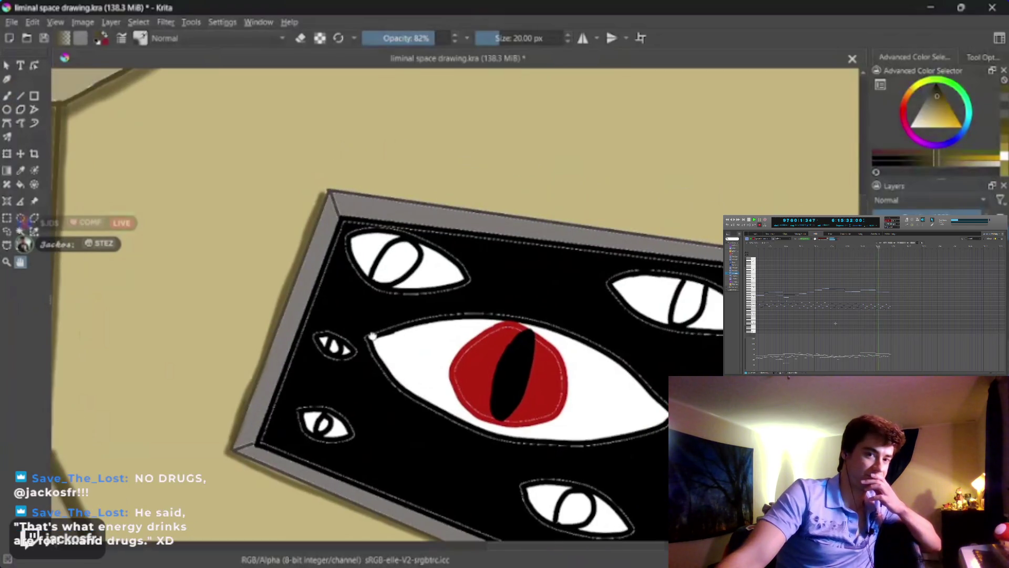
{"action": "key", "text": "b"}
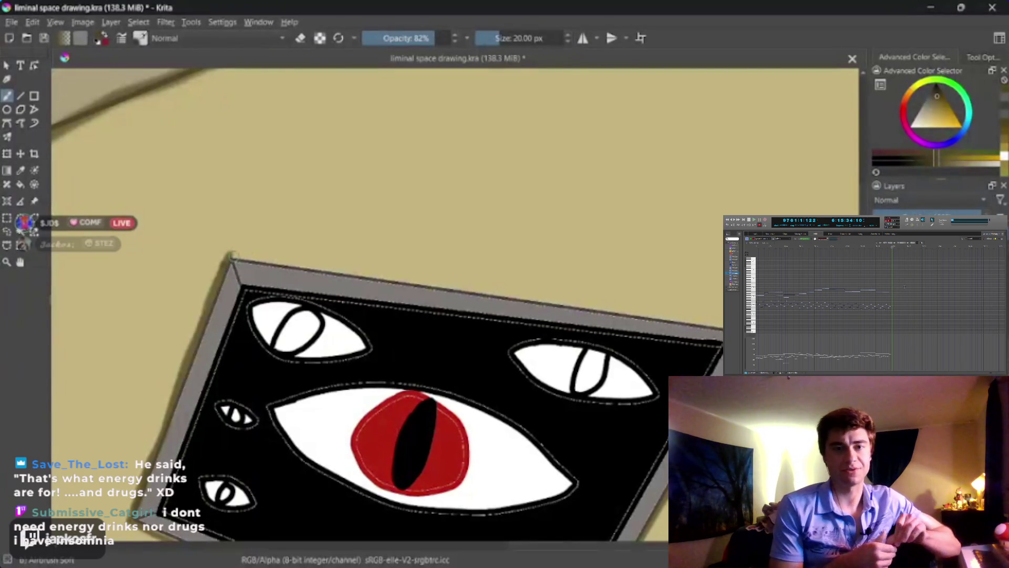
{"action": "left_click_drag", "start_coordinate": [261, 260], "coordinate": [366, 274]}
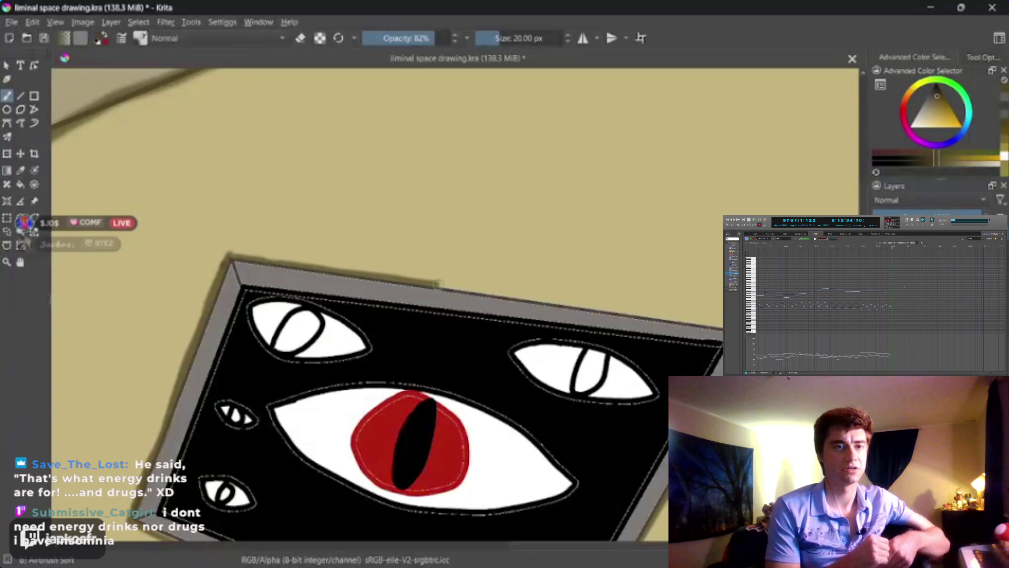
{"action": "left_click_drag", "start_coordinate": [476, 288], "coordinate": [551, 299]}
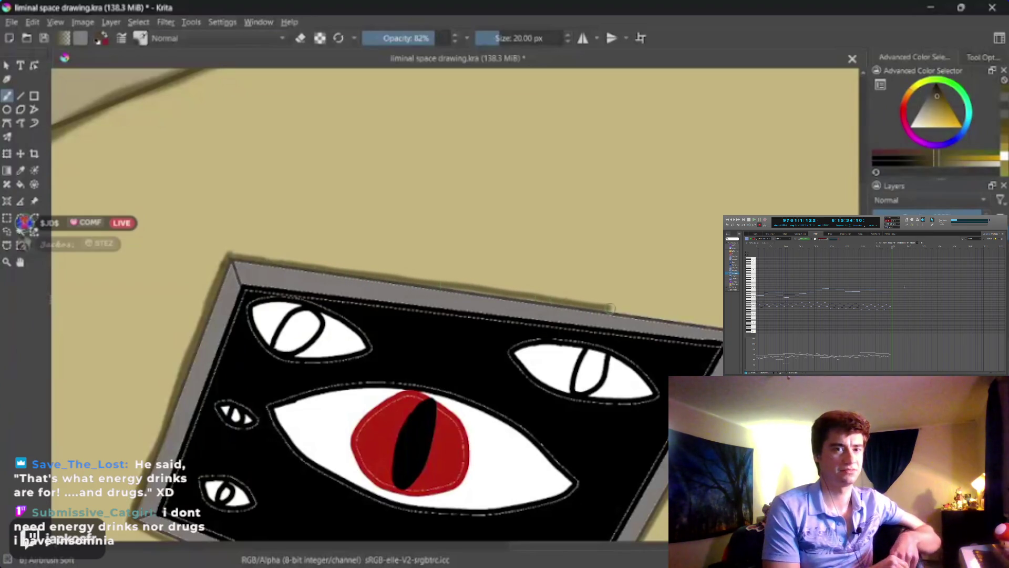
{"action": "left_click_drag", "start_coordinate": [649, 314], "coordinate": [718, 325]}
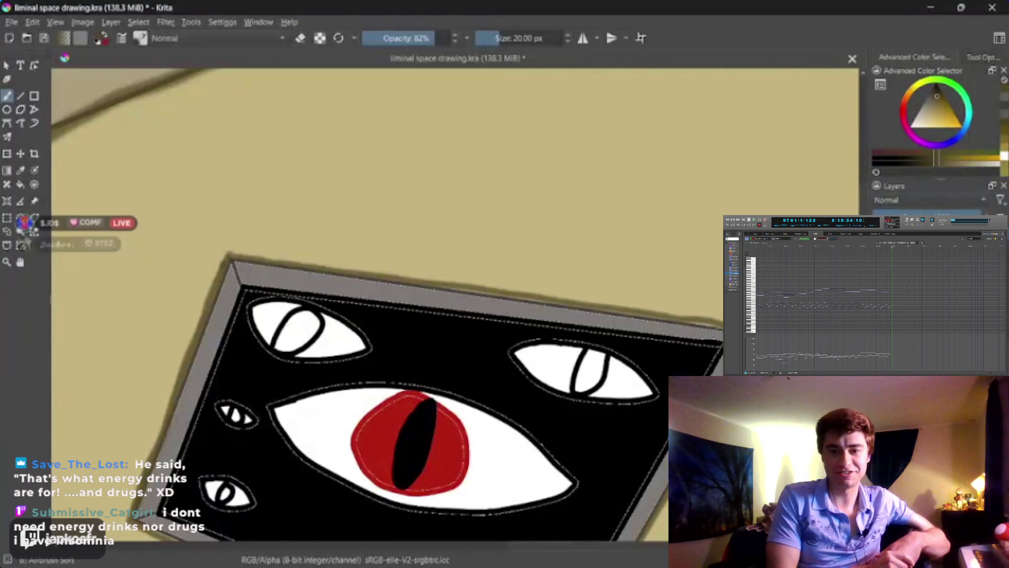
Step: Repaint the top-edge shadow in one long stroke from the top-left corner and deepen it
{"action": "key", "text": "ctrl+z"}
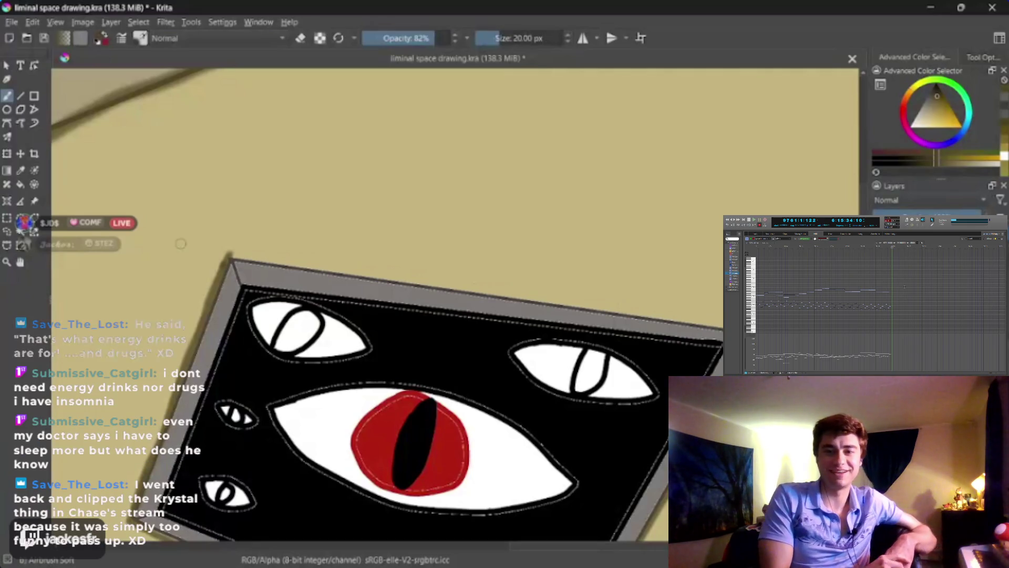
{"action": "left_click_drag", "start_coordinate": [229, 257], "coordinate": [723, 329]}
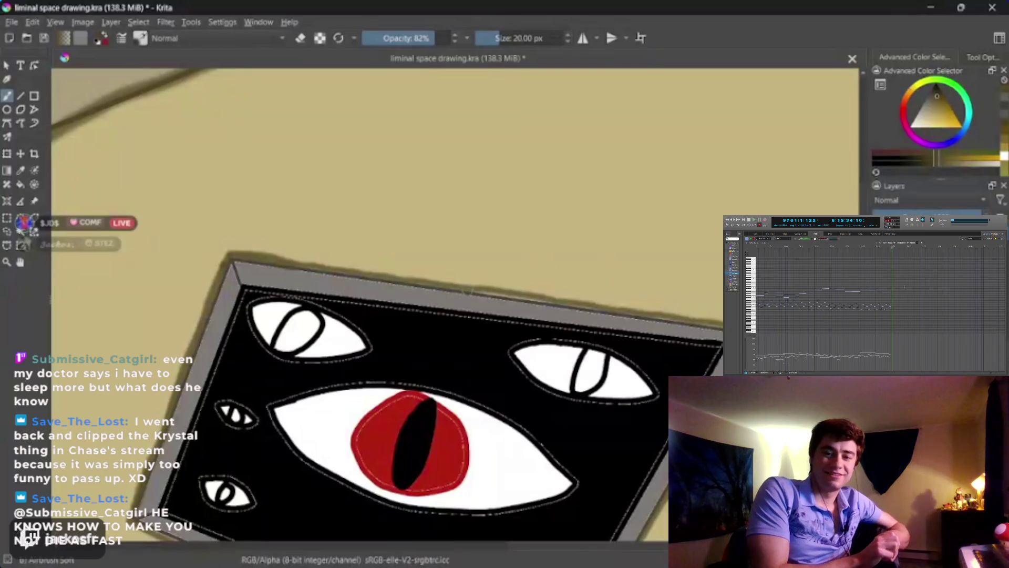
{"action": "left_click_drag", "start_coordinate": [469, 290], "coordinate": [544, 302]}
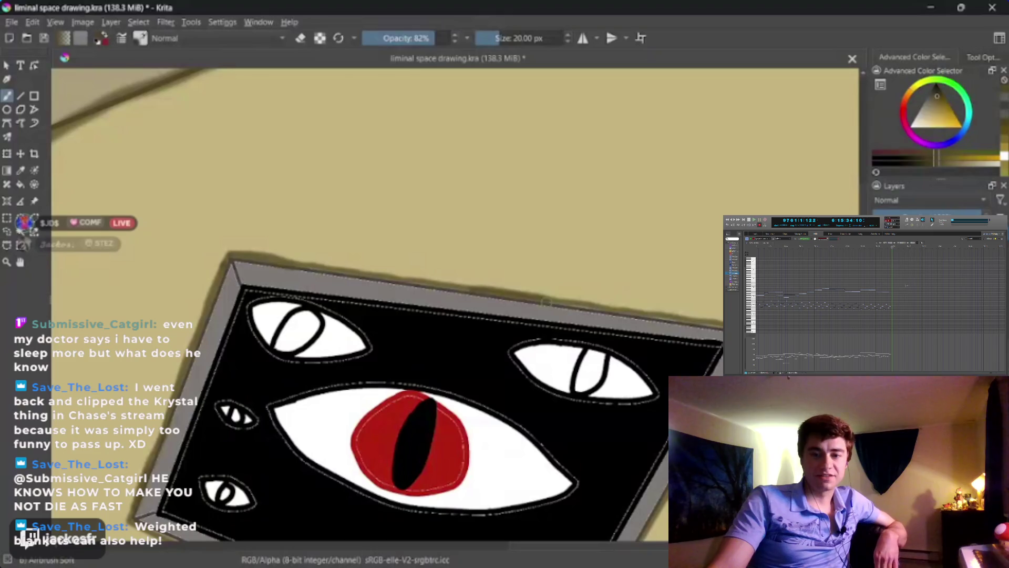
{"action": "left_click_drag", "start_coordinate": [210, 131], "coordinate": [557, 276]}
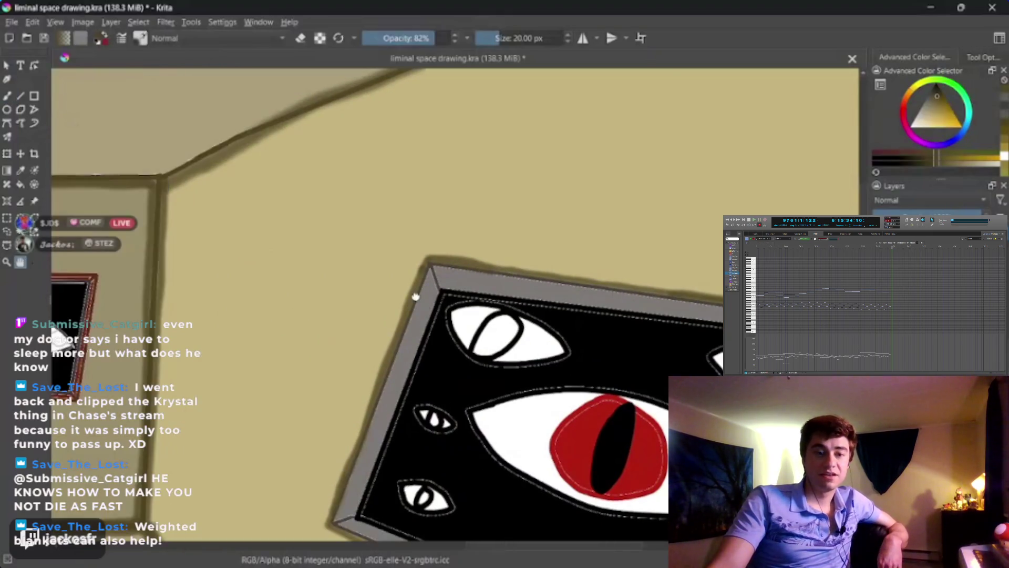
{"action": "scroll", "coordinate": [552, 270], "scroll_direction": "up", "scroll_amount": 2}
Step: Zoom onto the single veined-eye painting and shrink the brush to 12 px
{"action": "scroll", "coordinate": [578, 247], "scroll_direction": "down", "scroll_amount": 1}
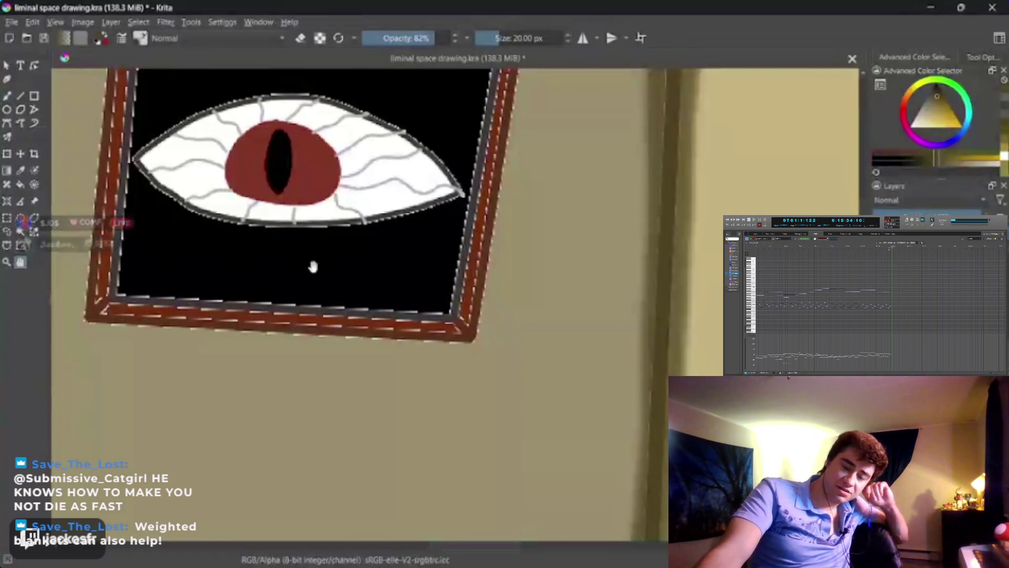
{"action": "scroll", "coordinate": [313, 267], "scroll_direction": "down", "scroll_amount": 2}
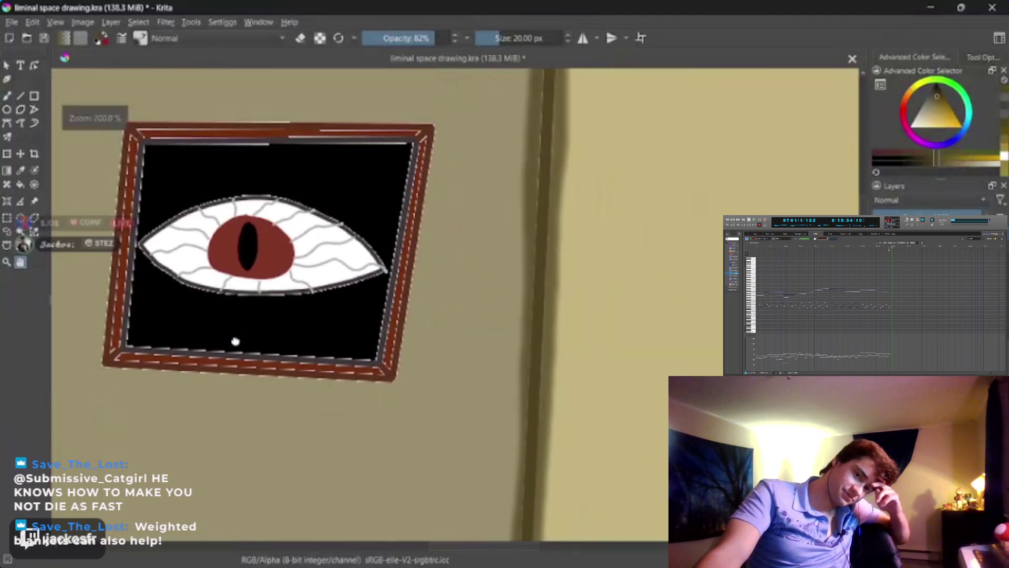
{"action": "scroll", "coordinate": [235, 341], "scroll_direction": "up", "scroll_amount": 2}
{"action": "scroll", "coordinate": [232, 333], "scroll_direction": "down", "scroll_amount": 2}
{"action": "key", "text": "b"}
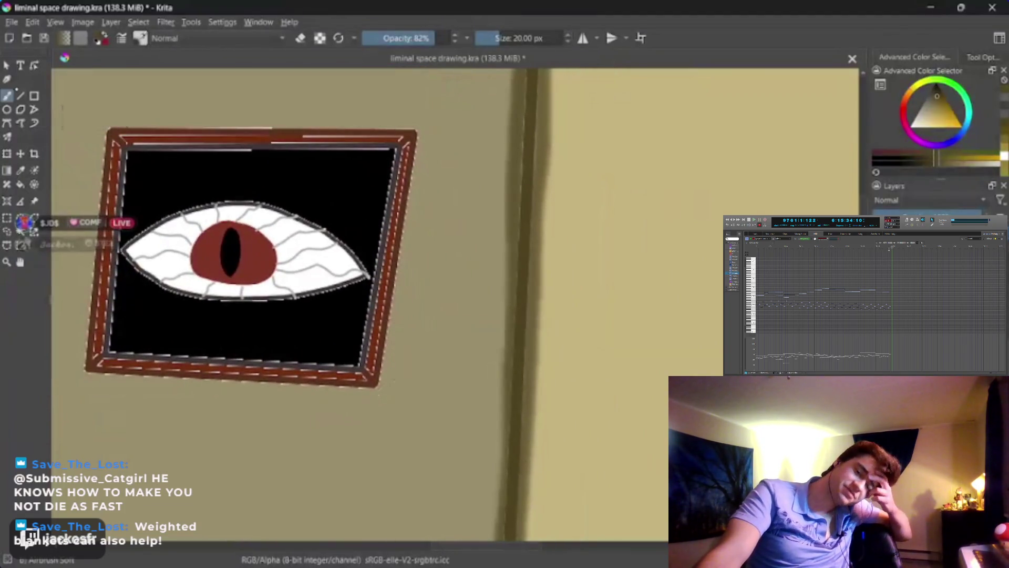
{"action": "key", "text": "bracketleft"}
{"action": "key", "text": "bracketleft"}
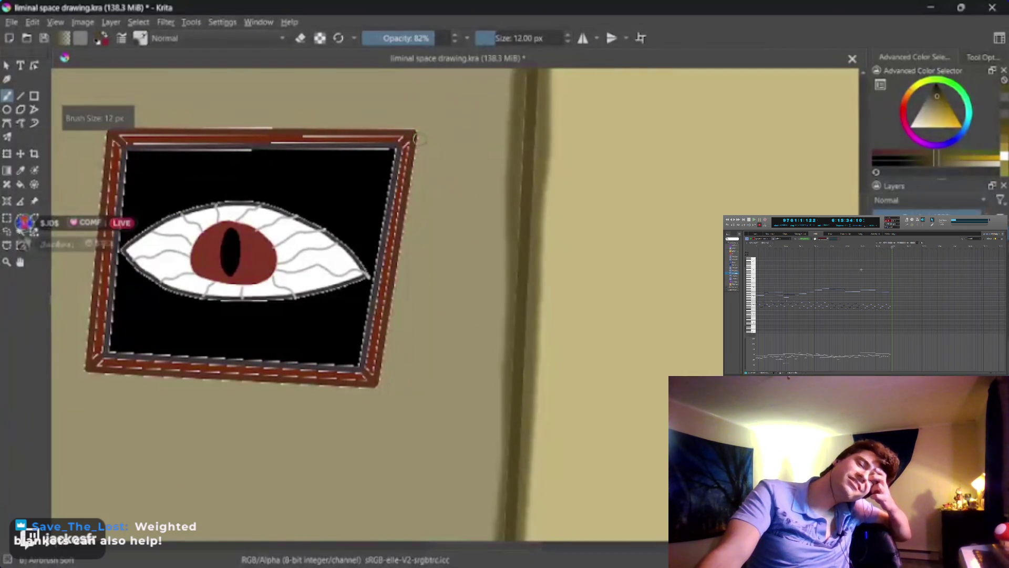
Step: Shrink the airbrush to 8 px and redo a soft shadow down the frame's right edge
{"action": "key", "text": "bracketleft"}
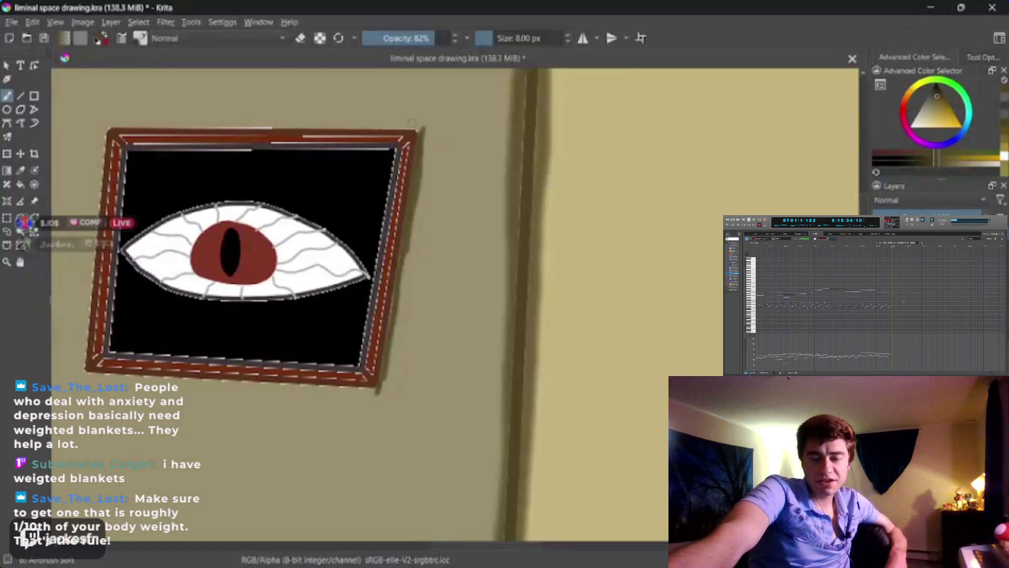
{"action": "key", "text": "ctrl+z"}
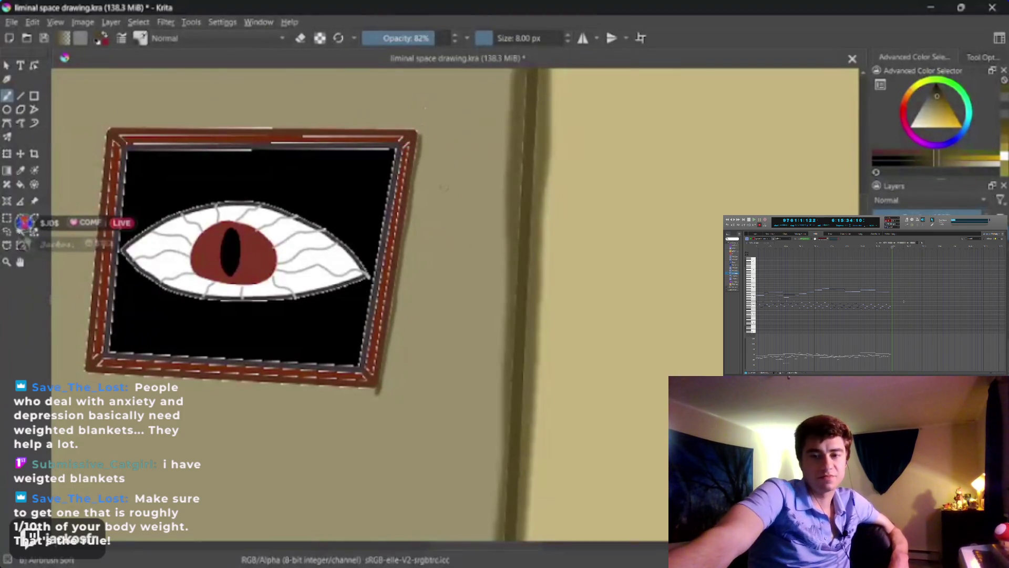
{"action": "key", "text": "ctrl+z"}
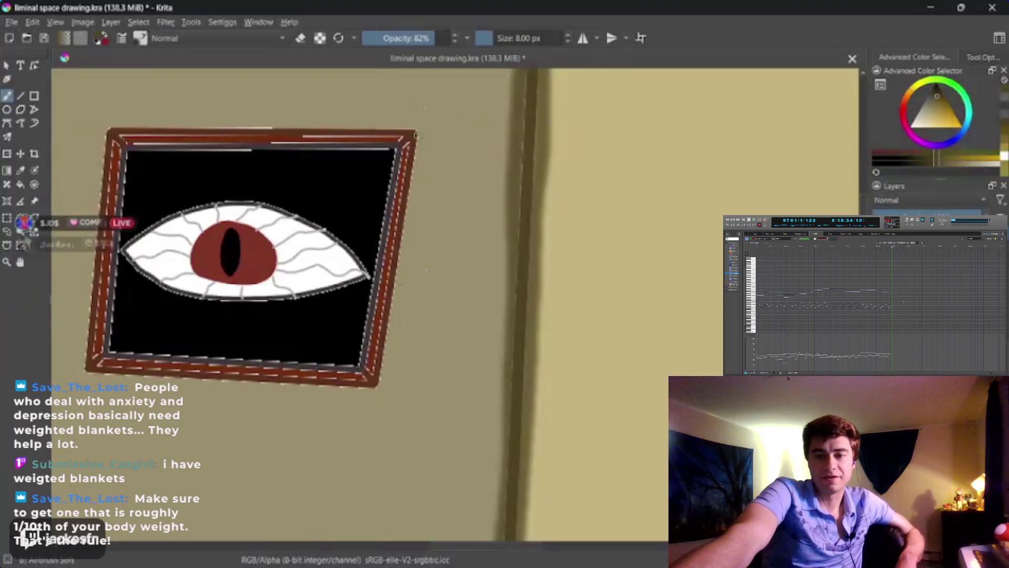
{"action": "left_click_drag", "start_coordinate": [420, 132], "coordinate": [410, 201]}
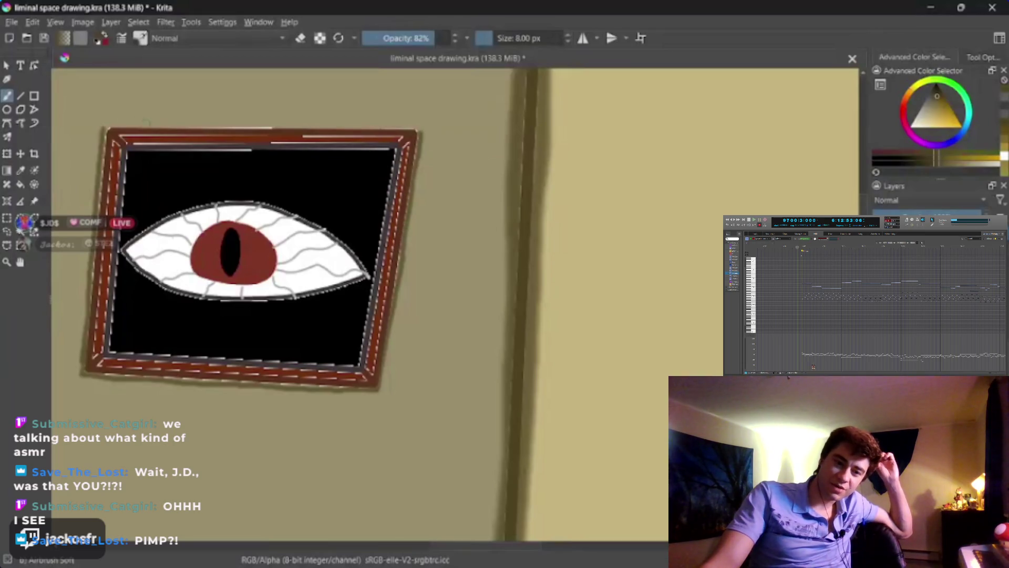
Step: Paint a thin shadow along the frame's full top edge, from left corner to right corner
{"action": "left_click_drag", "start_coordinate": [226, 122], "coordinate": [323, 123]}
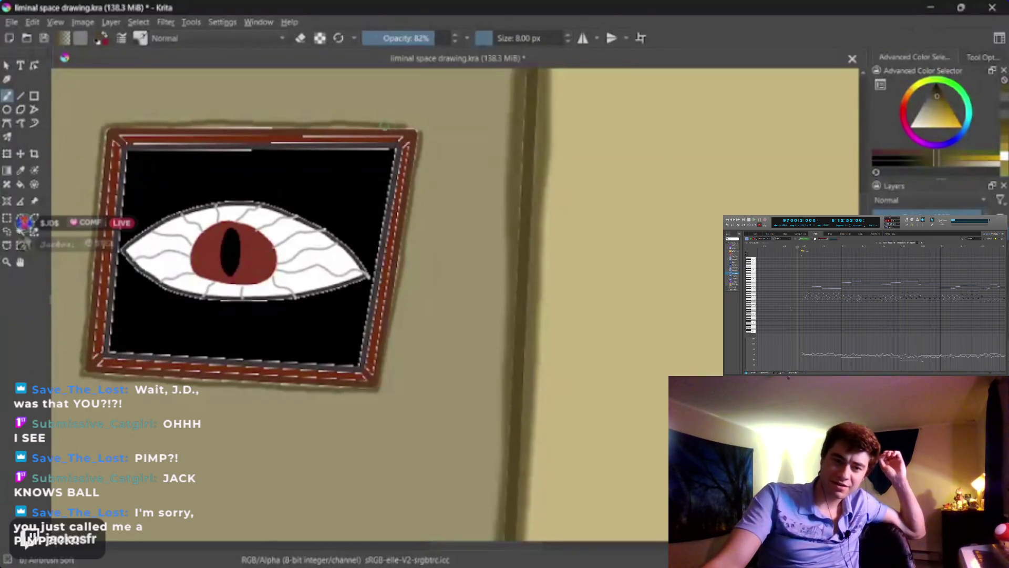
{"action": "key", "text": "ctrl+z"}
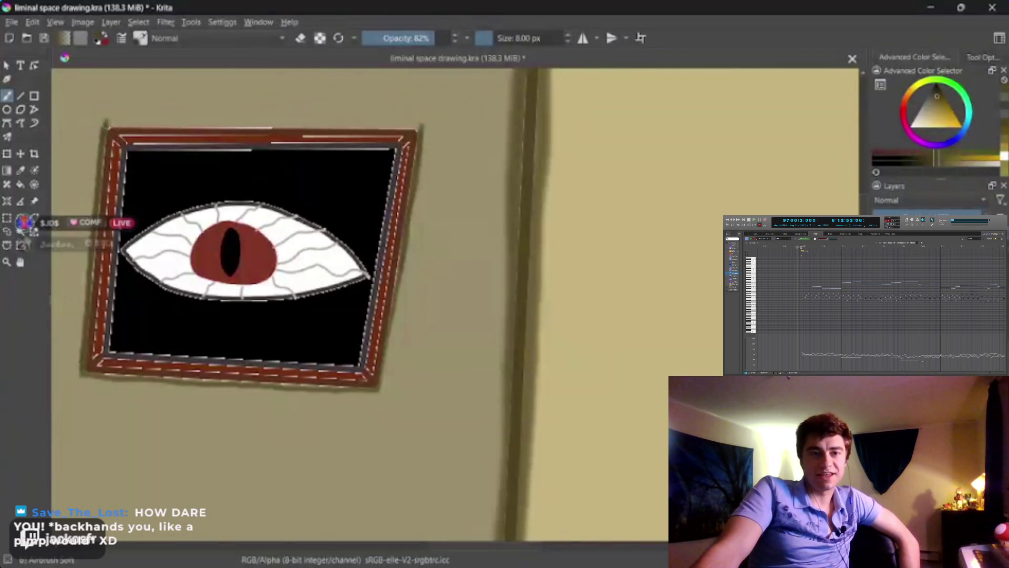
{"action": "left_click_drag", "start_coordinate": [106, 124], "coordinate": [170, 126]}
{"action": "left_click_drag", "start_coordinate": [232, 125], "coordinate": [413, 128]}
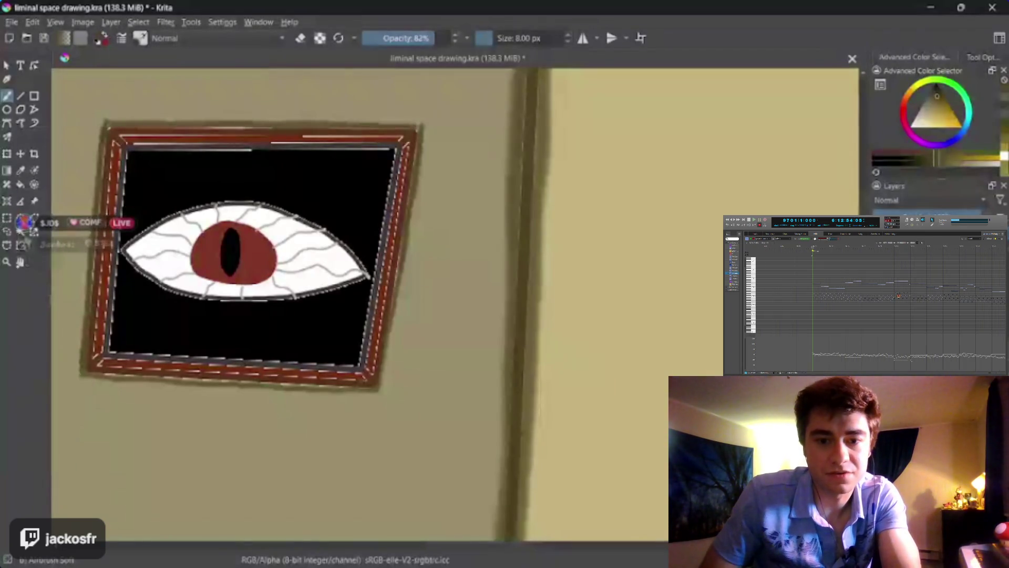
Step: Zoom and pan the view to center the door and eye painting
{"action": "scroll", "coordinate": [362, 315], "scroll_direction": "down", "scroll_amount": 5}
{"action": "scroll", "coordinate": [361, 316], "scroll_direction": "up", "scroll_amount": 1}
{"action": "scroll", "coordinate": [395, 317], "scroll_direction": "up", "scroll_amount": 2}
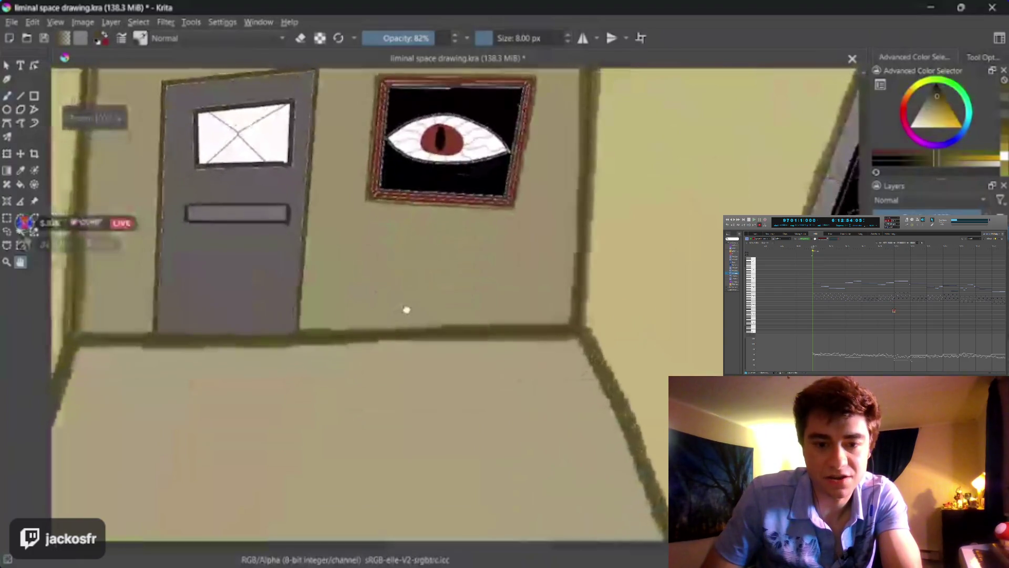
{"action": "left_click_drag", "start_coordinate": [406, 309], "coordinate": [402, 291]}
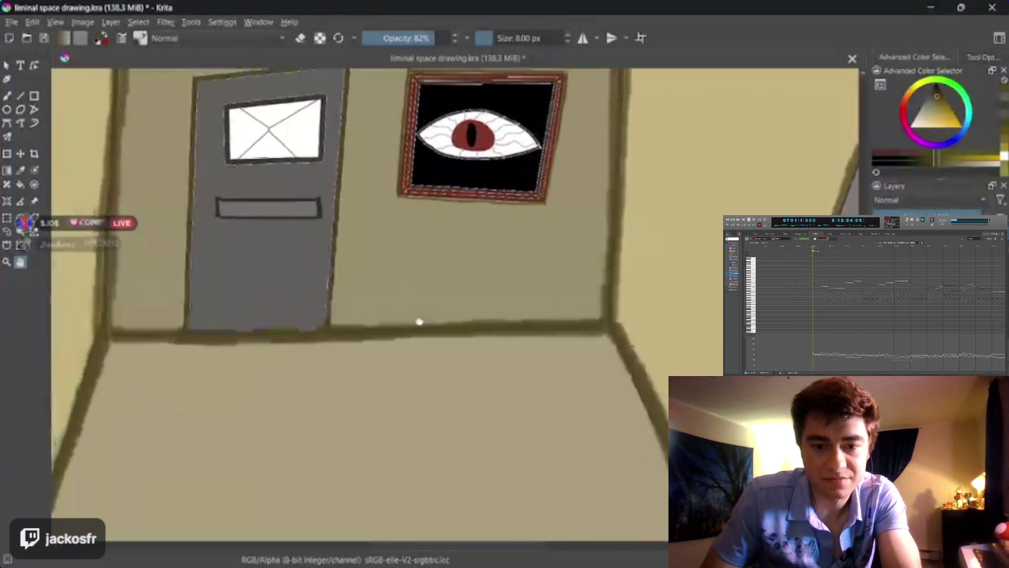
{"action": "scroll", "coordinate": [400, 315], "scroll_direction": "down", "scroll_amount": 2}
{"action": "scroll", "coordinate": [399, 320], "scroll_direction": "up", "scroll_amount": 2}
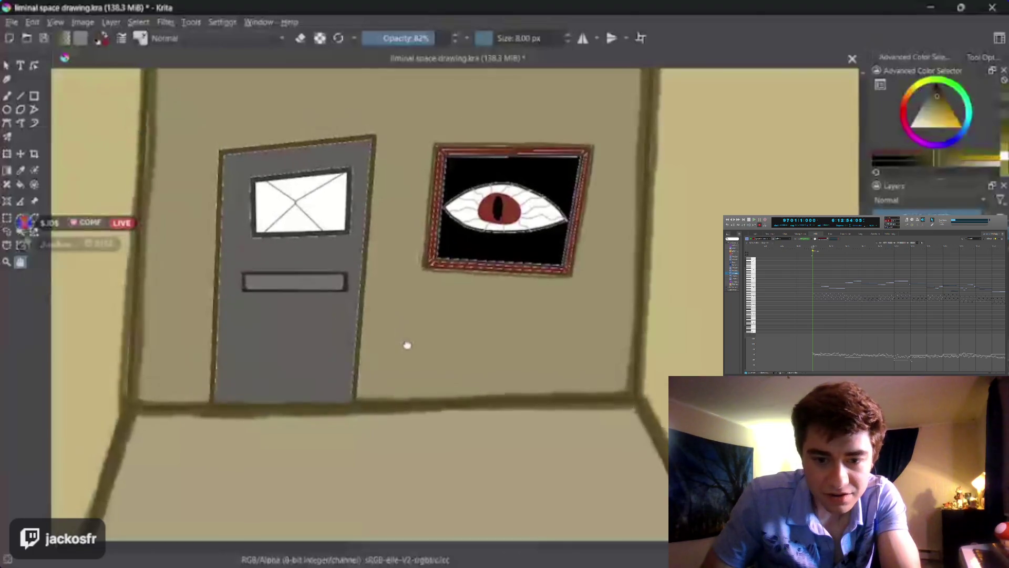
{"action": "scroll", "coordinate": [406, 337], "scroll_direction": "up", "scroll_amount": 1}
{"action": "scroll", "coordinate": [405, 321], "scroll_direction": "up", "scroll_amount": 2}
{"action": "scroll", "coordinate": [394, 327], "scroll_direction": "up", "scroll_amount": 2}
Step: With a slightly larger soft airbrush, shade the door frame's right edge upward
{"action": "key", "text": "b"}
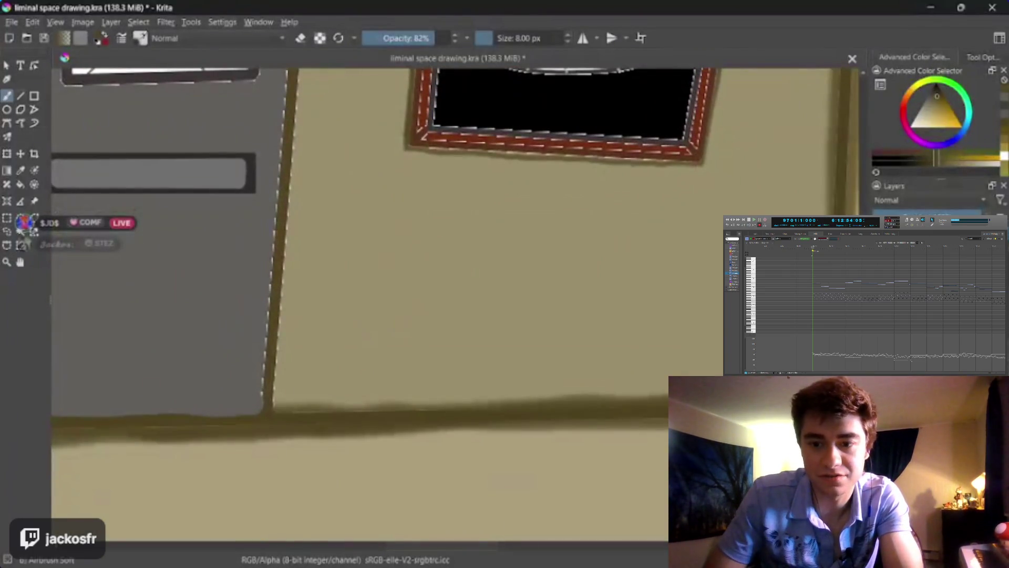
{"action": "mouse_move", "coordinate": [270, 396]}
{"action": "left_mouse_down"}
{"action": "mouse_move", "coordinate": [275, 407]}
{"action": "mouse_move", "coordinate": [294, 223]}
{"action": "left_mouse_up"}
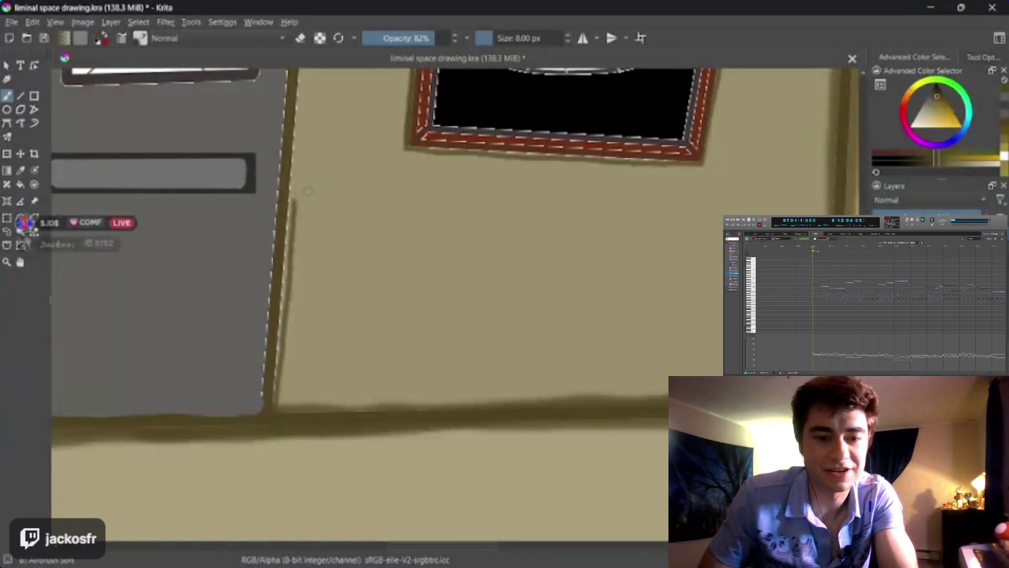
{"action": "key", "text": "ctrl+z"}
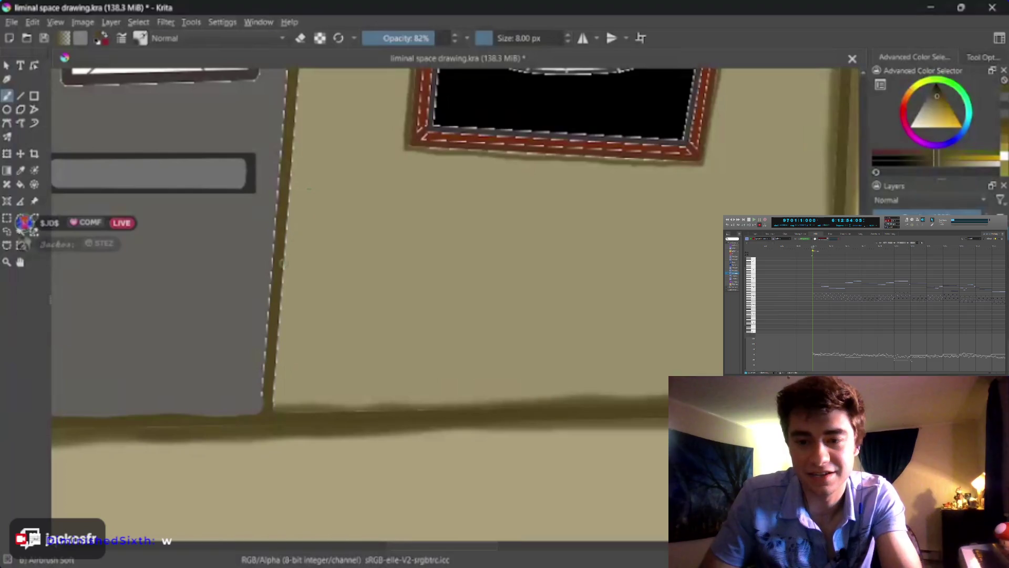
{"action": "key", "text": "bracketright"}
{"action": "key", "text": "bracketright"}
{"action": "left_click_drag", "start_coordinate": [275, 403], "coordinate": [302, 96]}
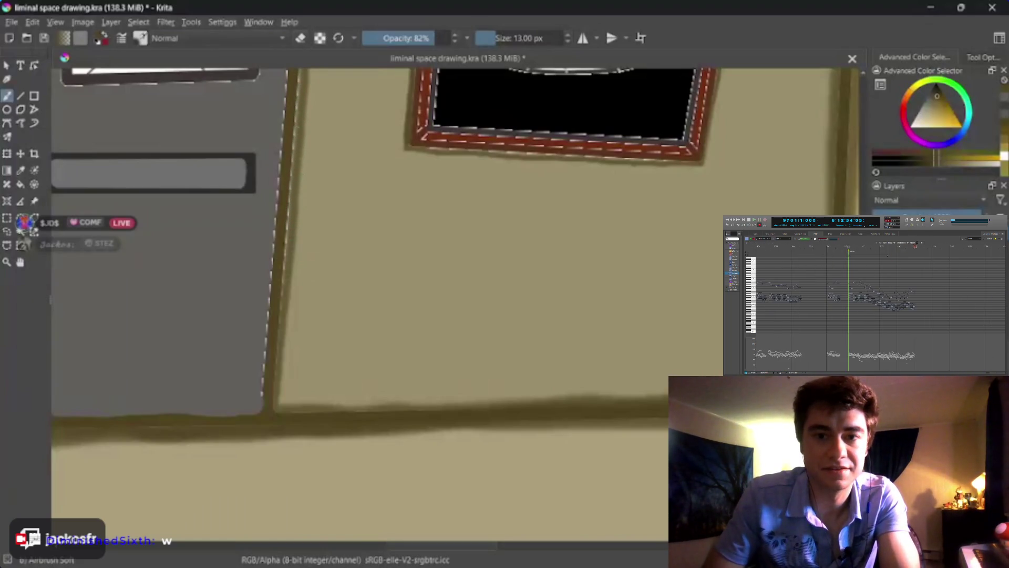
{"action": "left_click_drag", "start_coordinate": [268, 264], "coordinate": [166, 518]}
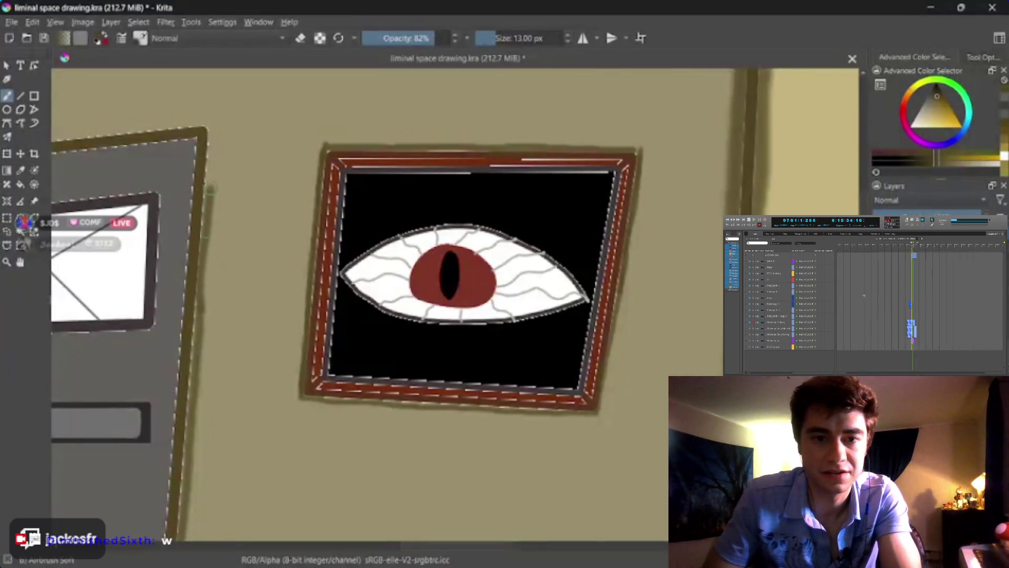
{"action": "left_click_drag", "start_coordinate": [207, 130], "coordinate": [212, 112]}
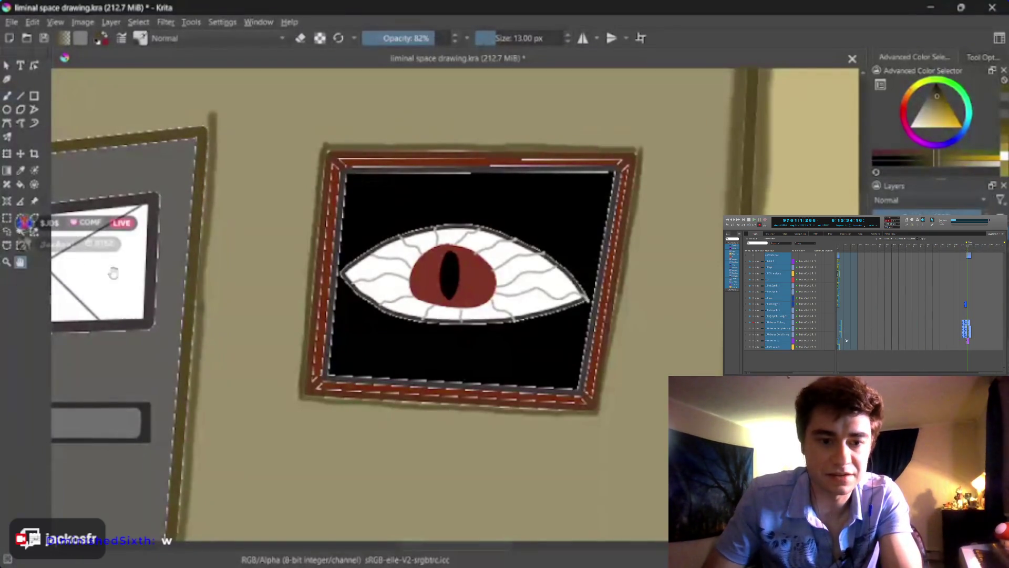
Step: Thicken the door frame's top edge with dark shading and shade down its left edge
{"action": "left_click_drag", "start_coordinate": [113, 268], "coordinate": [491, 289]}
{"action": "key", "text": "b"}
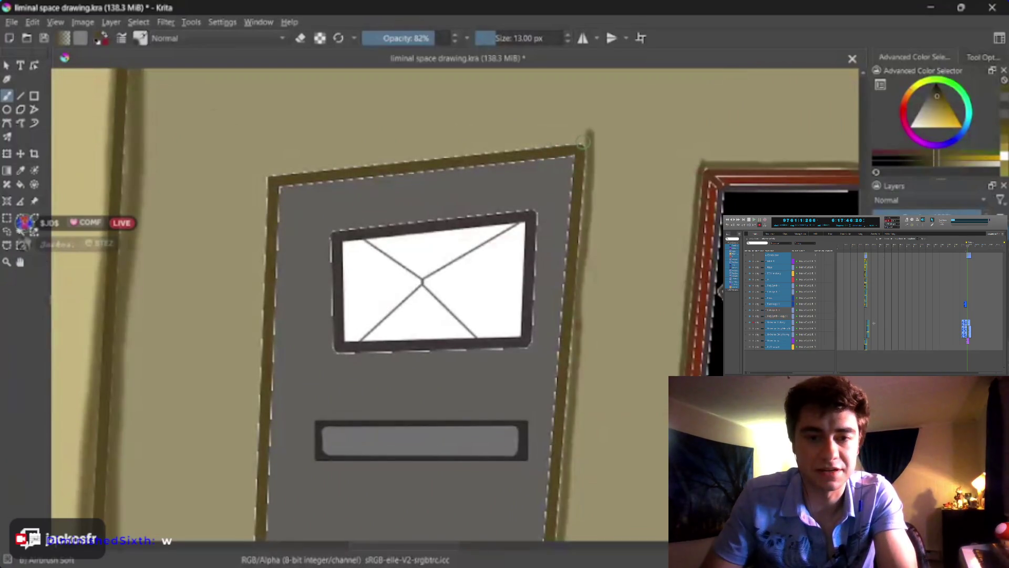
{"action": "left_click_drag", "start_coordinate": [502, 153], "coordinate": [261, 173]}
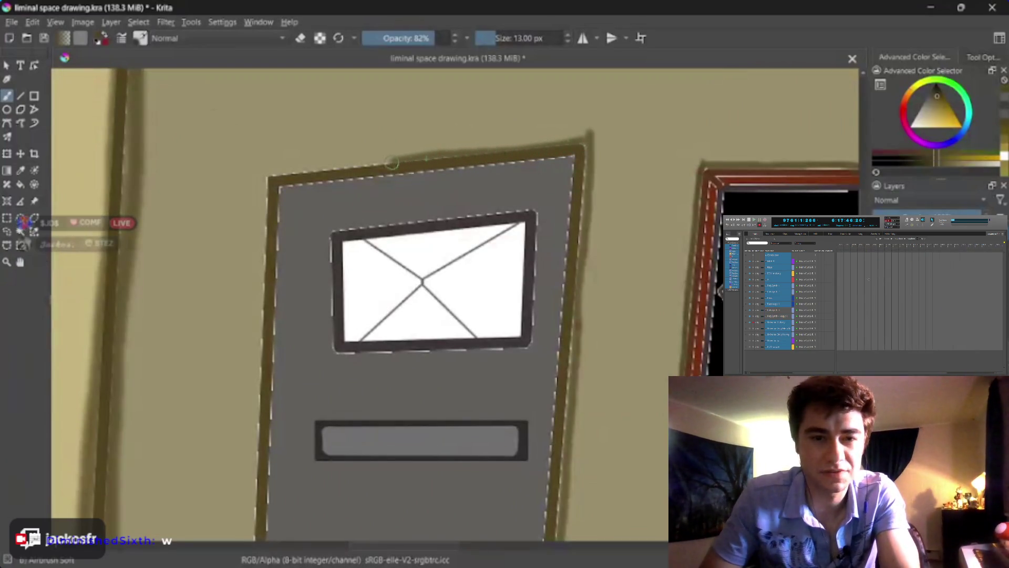
{"action": "left_click_drag", "start_coordinate": [586, 141], "coordinate": [261, 173]}
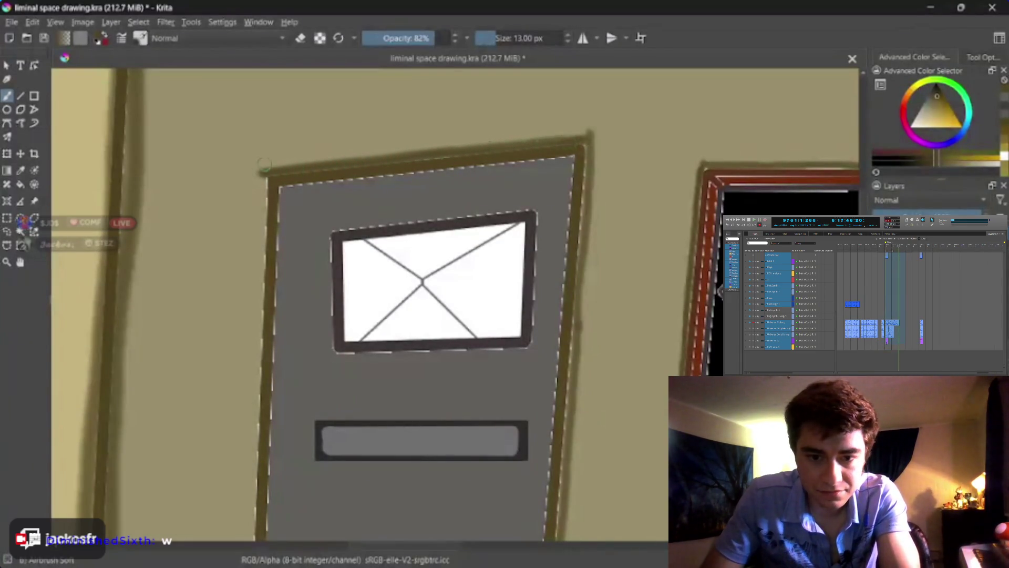
{"action": "left_click_drag", "start_coordinate": [262, 171], "coordinate": [257, 541]}
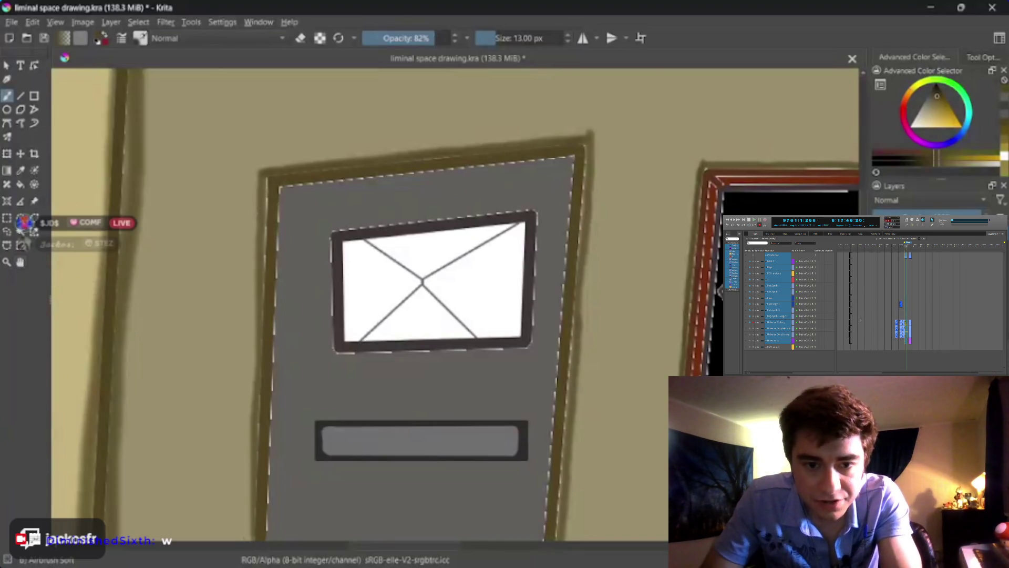
{"action": "left_click_drag", "start_coordinate": [360, 342], "coordinate": [364, 80]}
{"action": "key", "text": "b"}
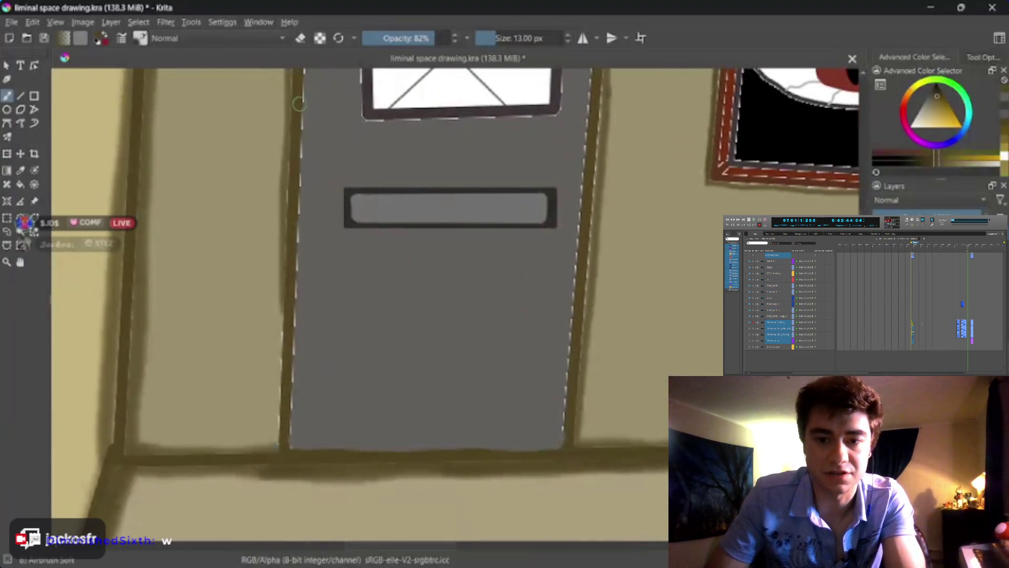
{"action": "left_click_drag", "start_coordinate": [286, 88], "coordinate": [277, 454]}
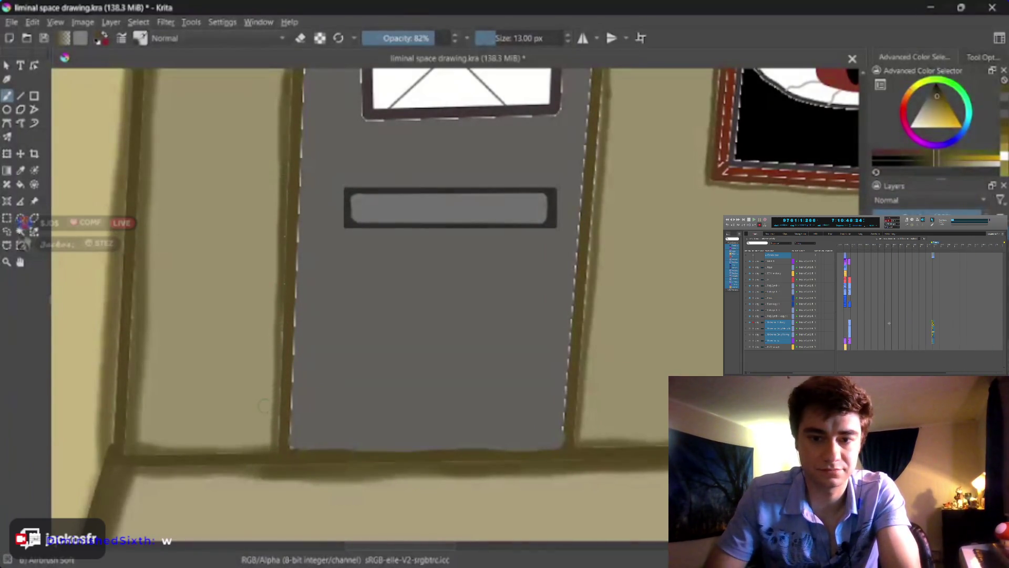
Step: Reframe the whole door and reinforce the dark shading on its left and right frame edges
{"action": "key", "text": "h"}
{"action": "left_click_drag", "start_coordinate": [168, 252], "coordinate": [140, 396]}
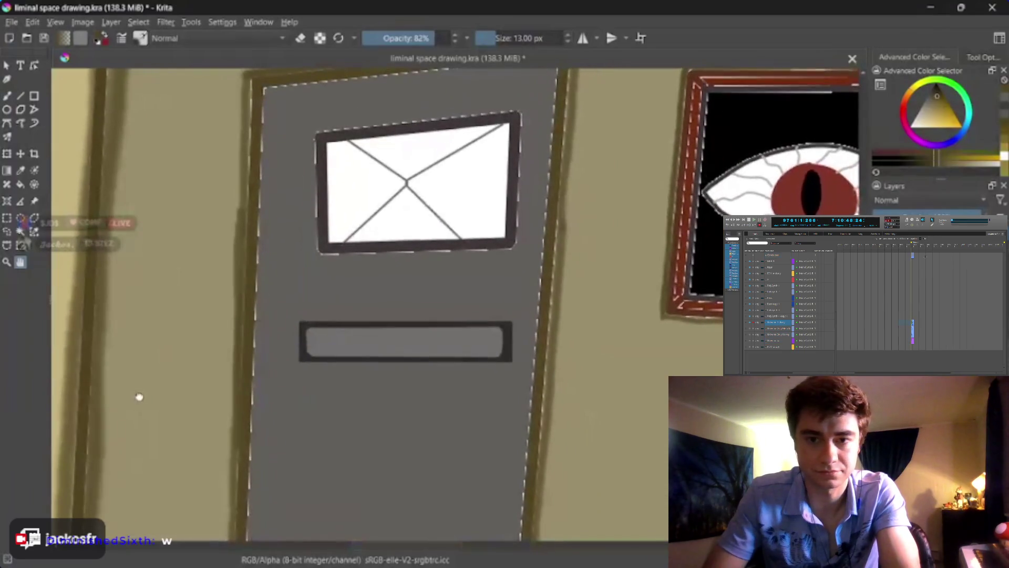
{"action": "left_click_drag", "start_coordinate": [343, 276], "coordinate": [300, 371]}
{"action": "key", "text": "b"}
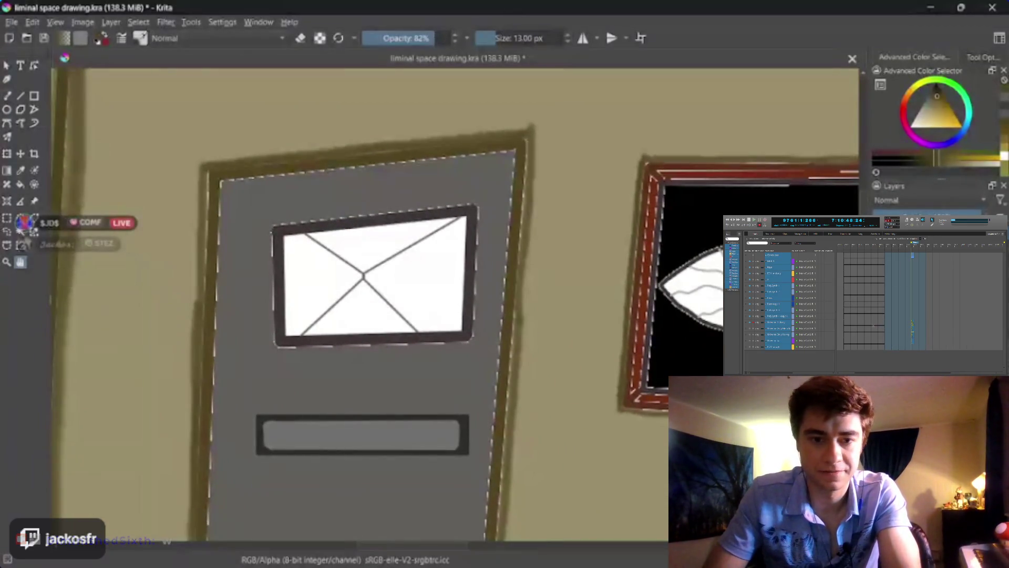
{"action": "left_click_drag", "start_coordinate": [199, 315], "coordinate": [202, 202]}
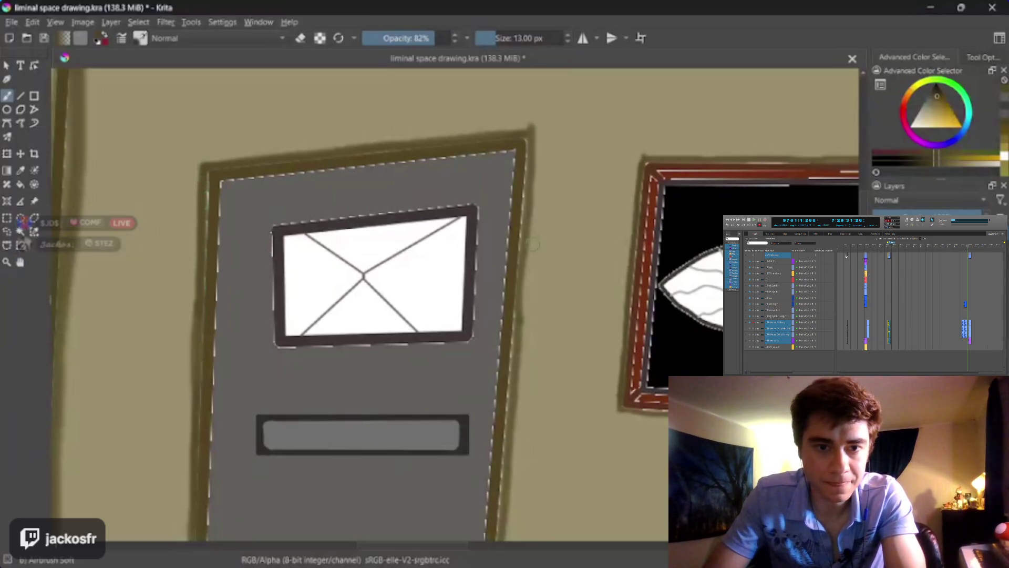
{"action": "left_click_drag", "start_coordinate": [525, 233], "coordinate": [508, 395]}
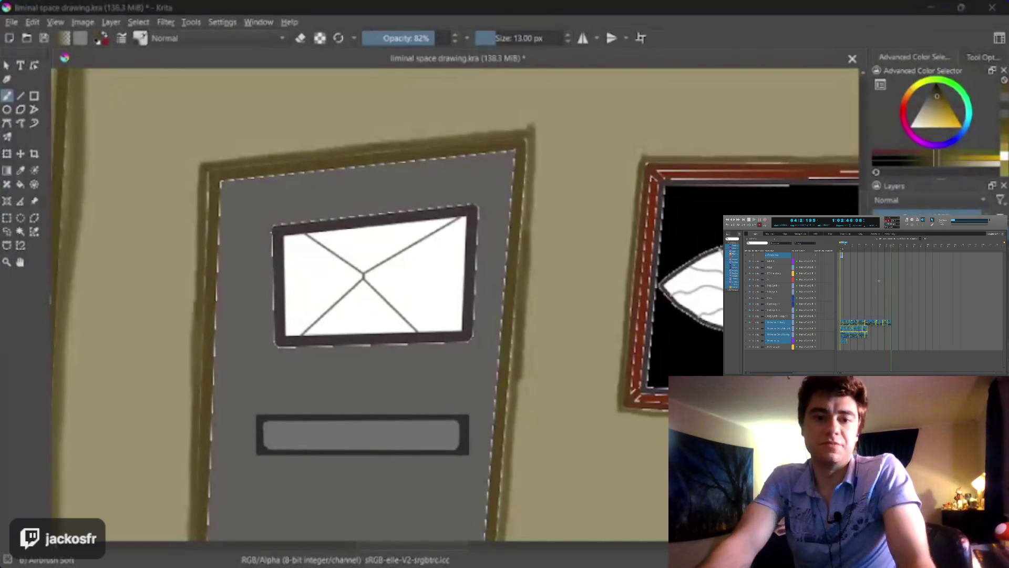
{"action": "key", "text": "plus"}
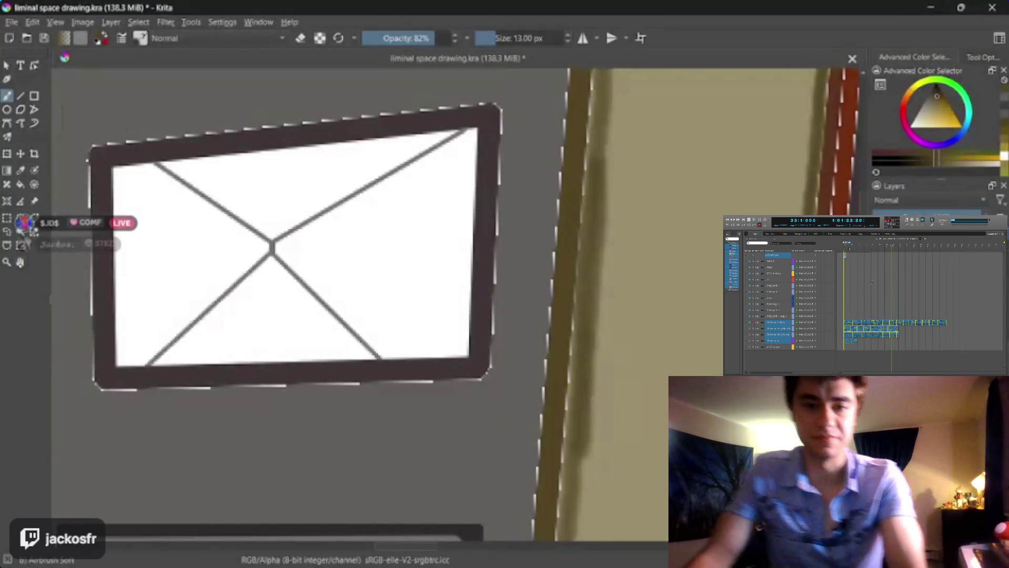
{"action": "left_click_drag", "start_coordinate": [305, 298], "coordinate": [317, 308]}
{"action": "scroll", "coordinate": [317, 308], "scroll_direction": "down", "scroll_amount": 4}
{"action": "scroll", "coordinate": [315, 297], "scroll_direction": "up", "scroll_amount": 1}
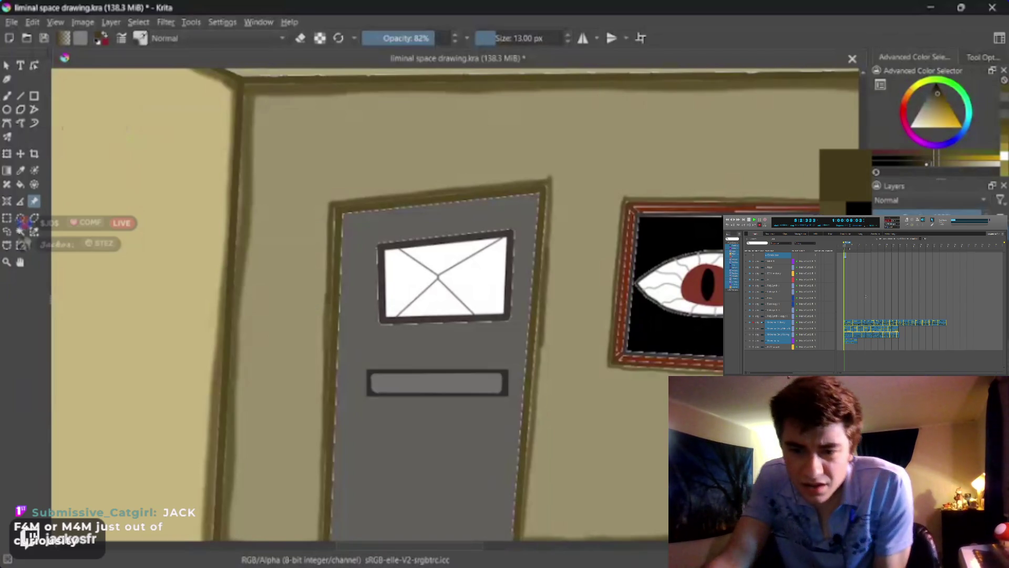
{"action": "key", "text": "p"}
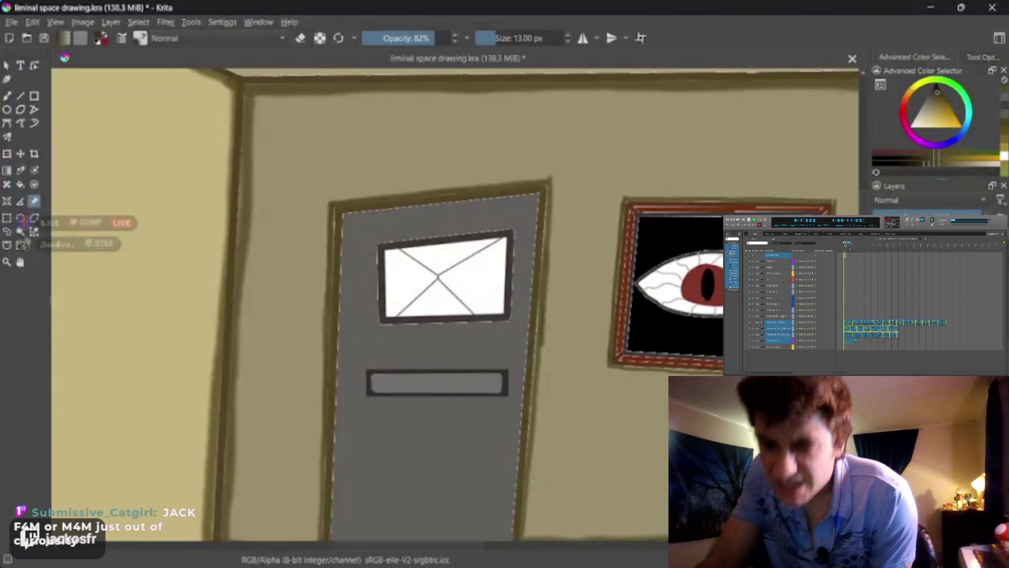
{"action": "key", "text": "b"}
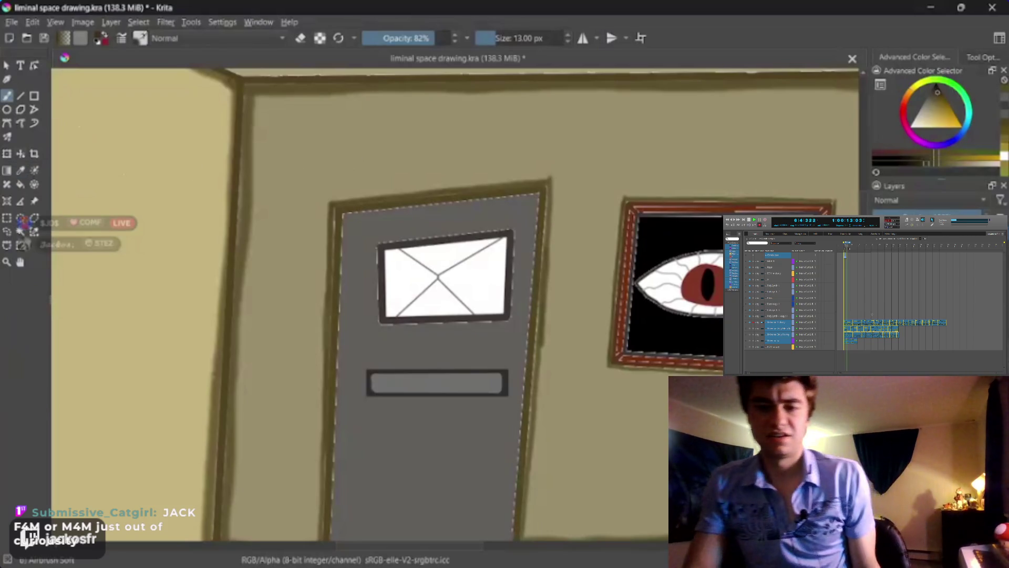
{"action": "key", "text": "f"}
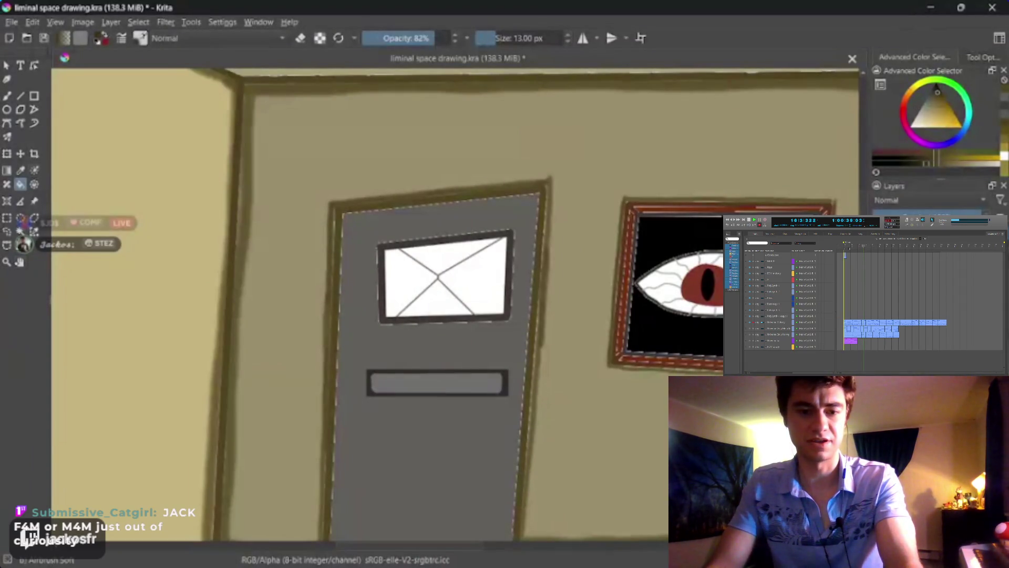
{"action": "left_click_drag", "start_coordinate": [329, 289], "coordinate": [300, 269]}
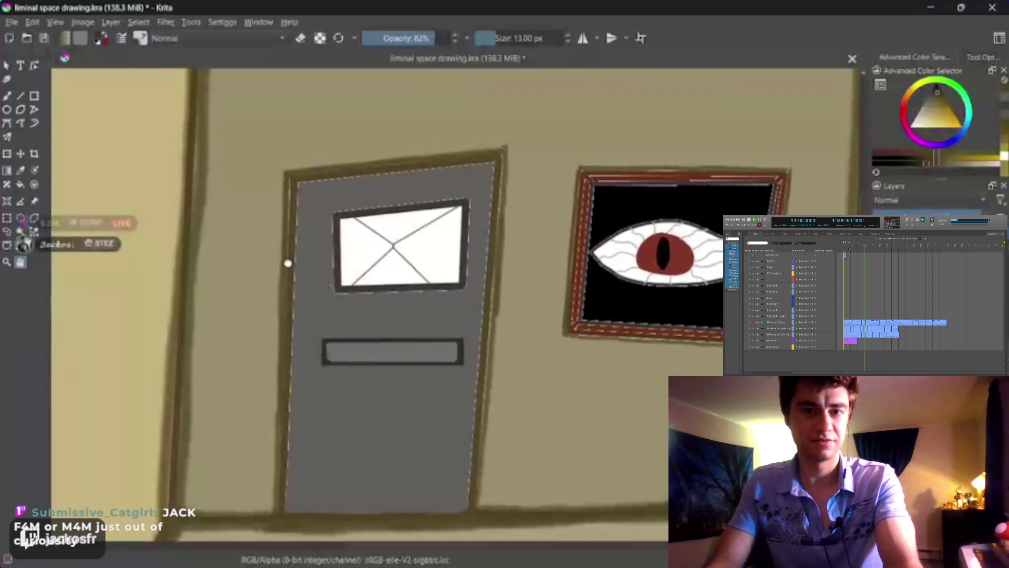
{"action": "key", "text": "plus"}
{"action": "key", "text": "plus"}
{"action": "left_click_drag", "start_coordinate": [290, 280], "coordinate": [316, 350]}
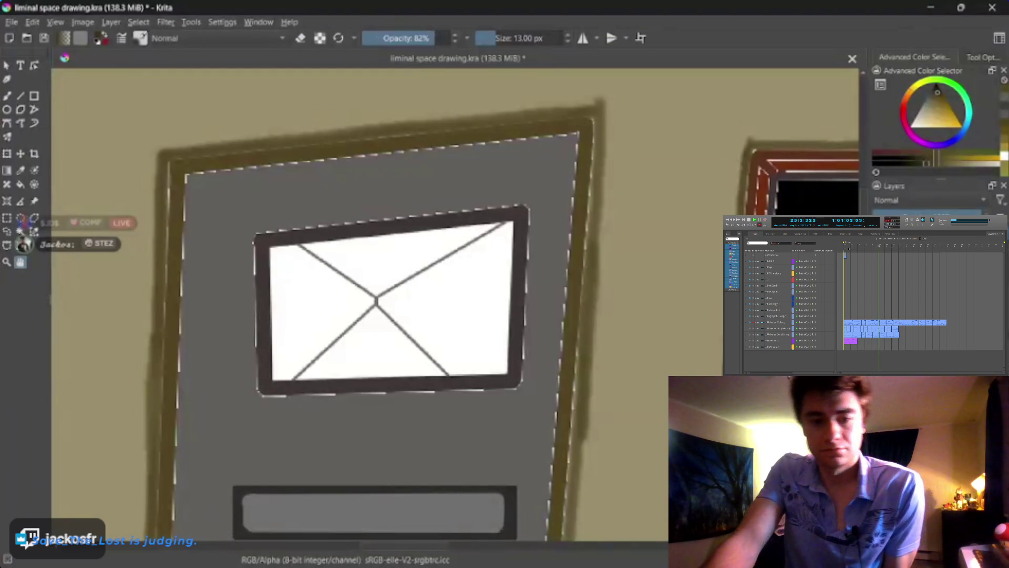
{"action": "left_click_drag", "start_coordinate": [291, 277], "coordinate": [263, 314]}
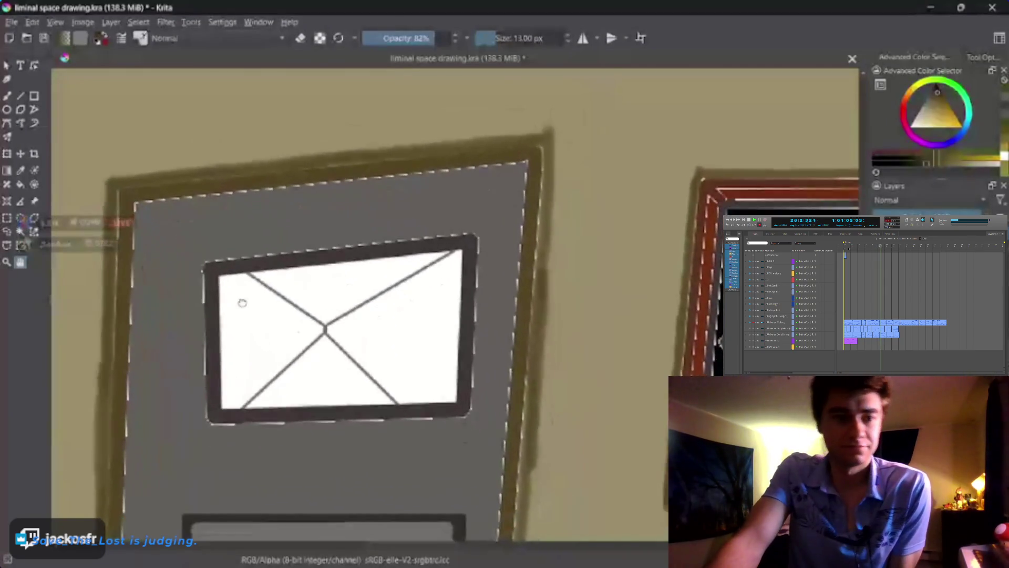
{"action": "scroll", "coordinate": [247, 294], "scroll_direction": "up", "scroll_amount": 3}
{"action": "scroll", "coordinate": [271, 278], "scroll_direction": "down", "scroll_amount": 3}
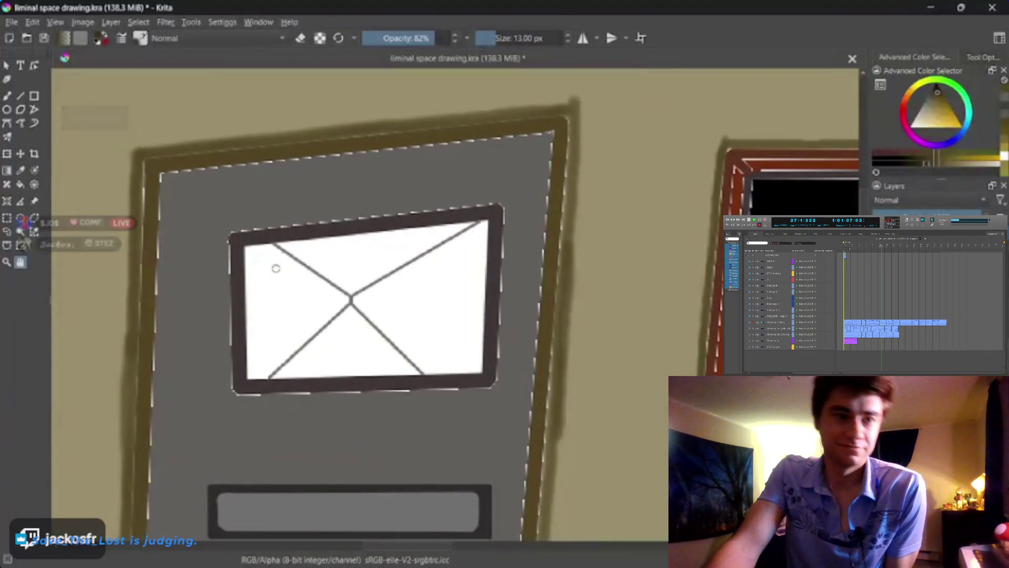
{"action": "left_click_drag", "start_coordinate": [275, 270], "coordinate": [275, 268]}
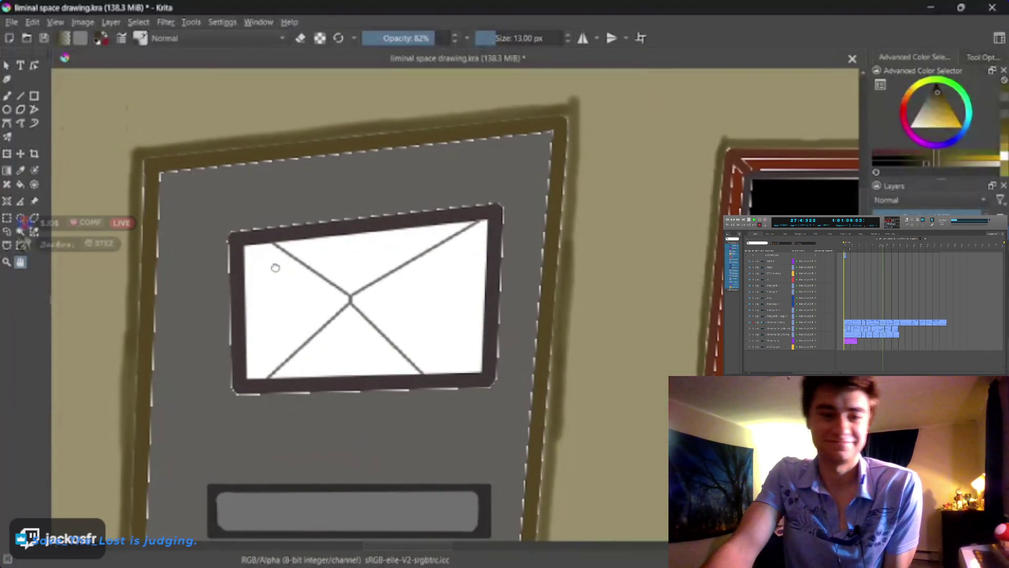
{"action": "mouse_move", "coordinate": [275, 268]}
{"action": "left_mouse_down"}
{"action": "mouse_move", "coordinate": [268, 281]}
{"action": "mouse_move", "coordinate": [262, 264]}
{"action": "left_mouse_up"}
{"action": "scroll", "coordinate": [267, 282], "scroll_direction": "up", "scroll_amount": 2}
{"action": "scroll", "coordinate": [267, 282], "scroll_direction": "down", "scroll_amount": 2}
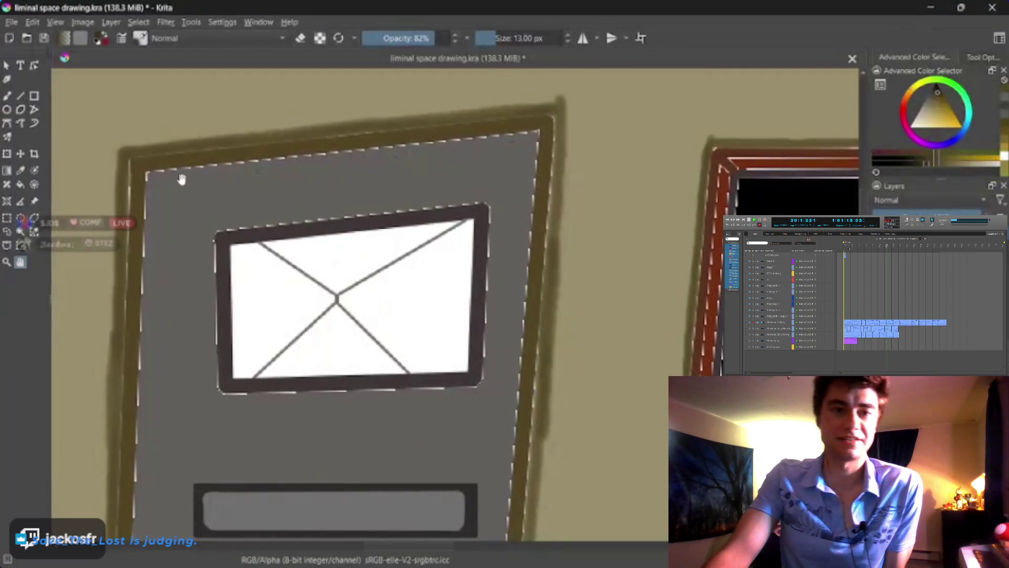
{"action": "key", "text": "f"}
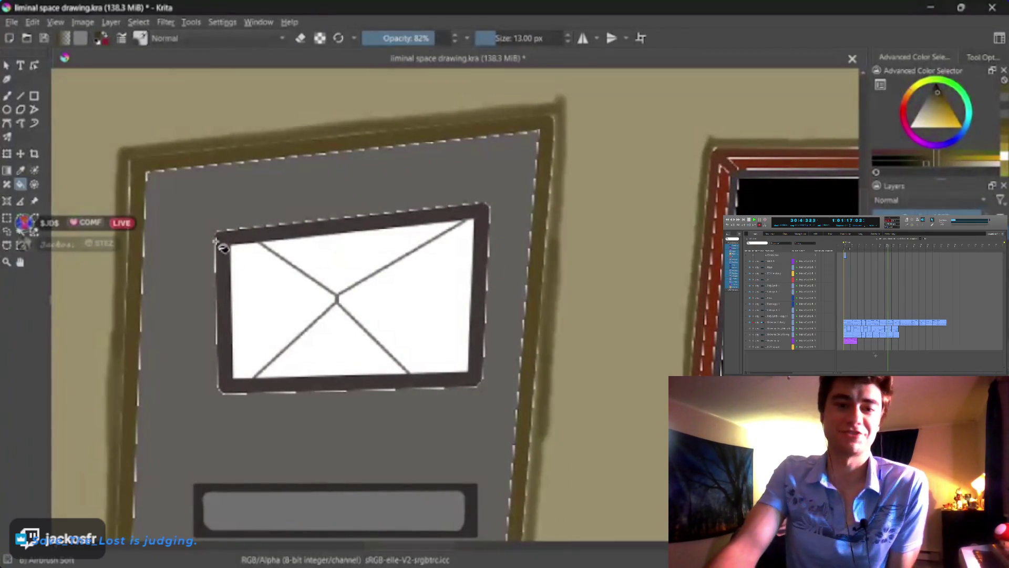
Step: Fill the left, right, top and bottom triangular window panes with olive
{"action": "left_click", "coordinate": [252, 295]}
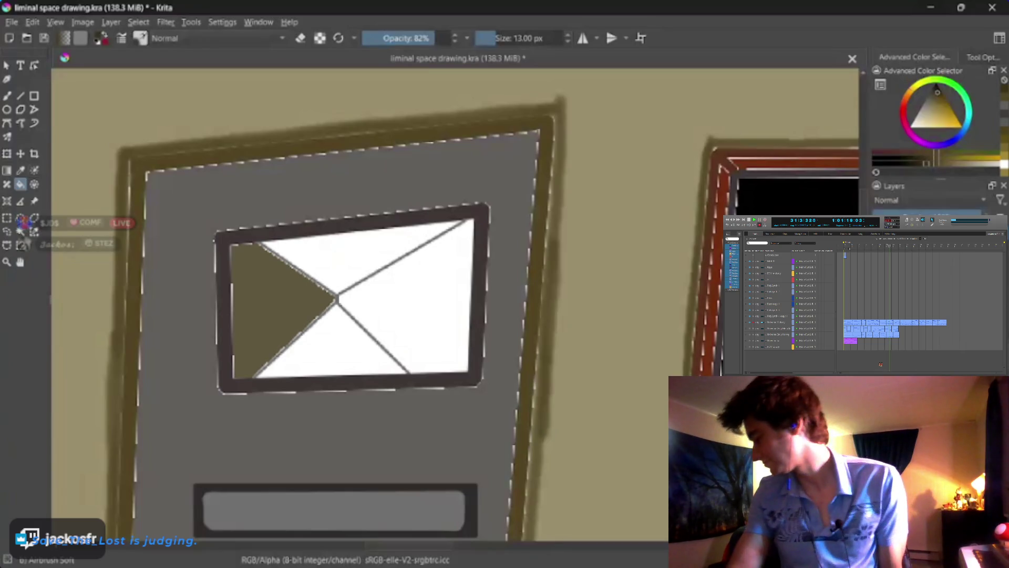
{"action": "left_click", "coordinate": [457, 279]}
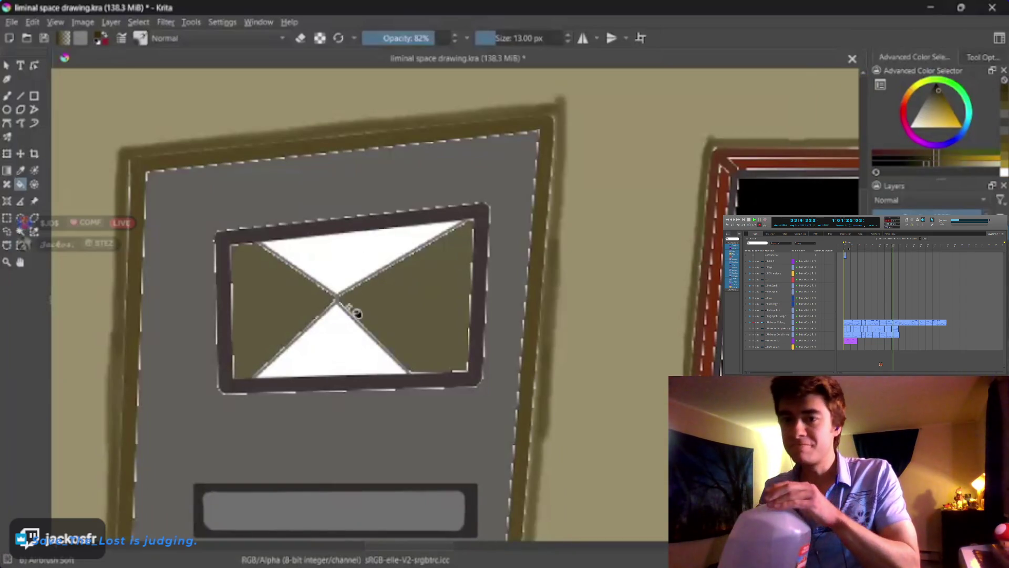
{"action": "left_click", "coordinate": [348, 307]}
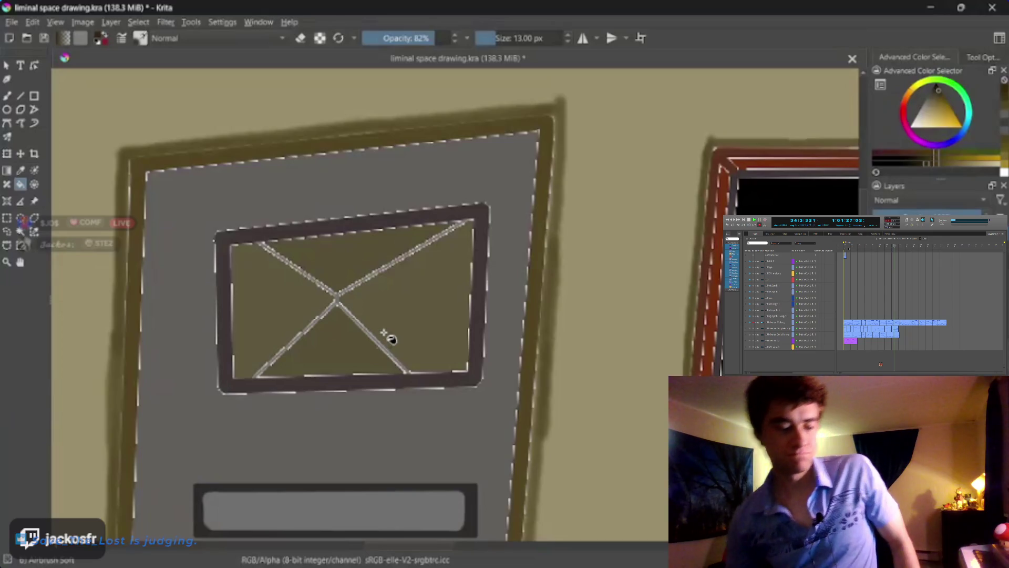
{"action": "scroll", "coordinate": [389, 311], "scroll_direction": "down", "scroll_amount": 2}
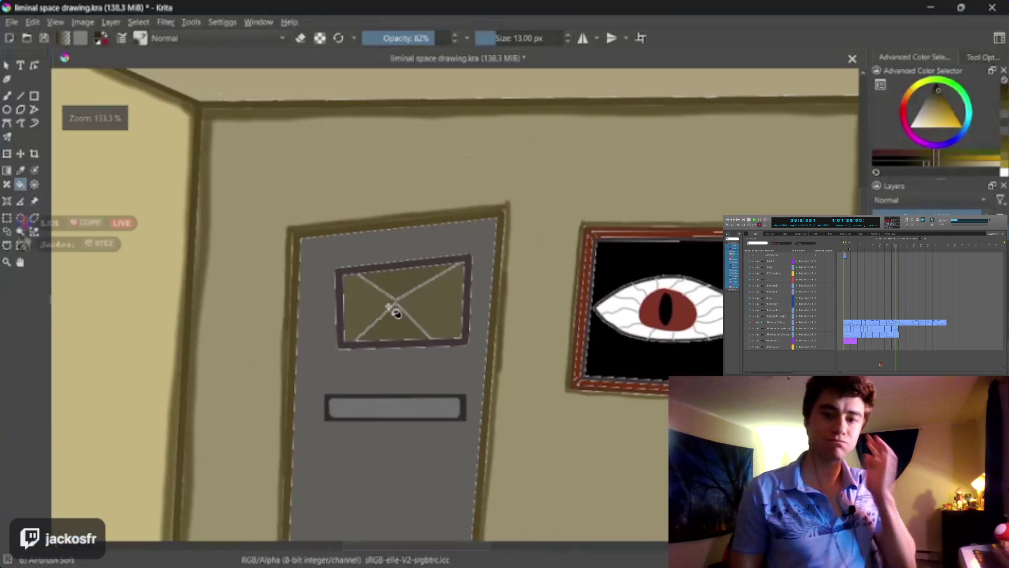
{"action": "scroll", "coordinate": [395, 314], "scroll_direction": "down", "scroll_amount": 2}
{"action": "scroll", "coordinate": [395, 313], "scroll_direction": "up", "scroll_amount": 1}
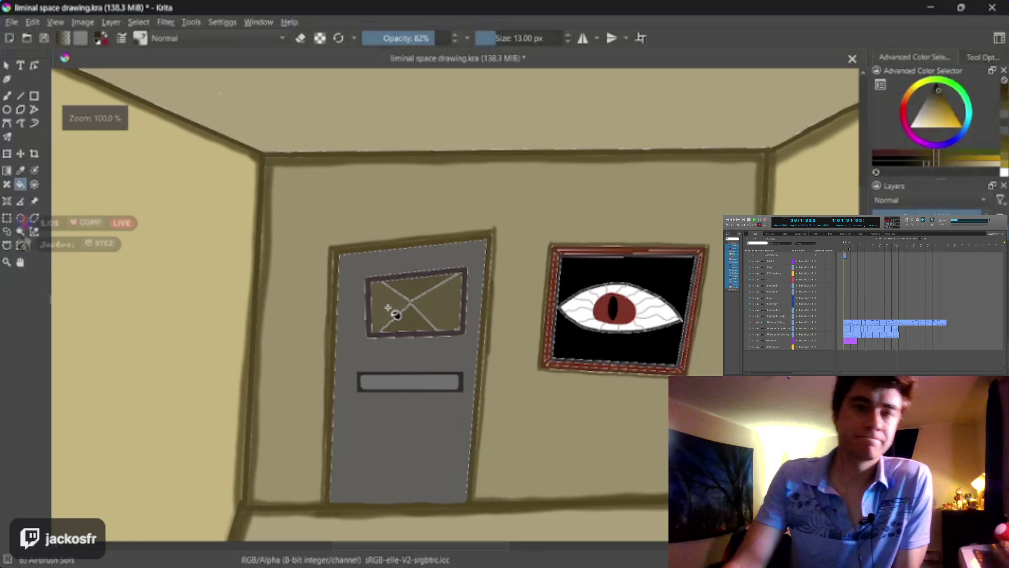
{"action": "scroll", "coordinate": [395, 314], "scroll_direction": "up", "scroll_amount": 1}
{"action": "scroll", "coordinate": [395, 314], "scroll_direction": "down", "scroll_amount": 1}
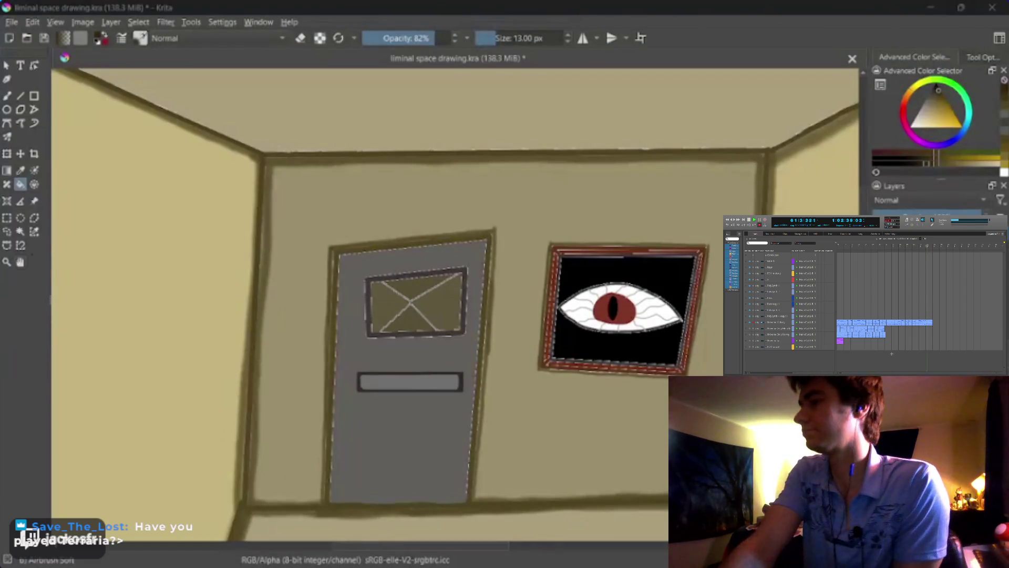
{"action": "scroll", "coordinate": [457, 329], "scroll_direction": "up", "scroll_amount": 3}
Step: Shrink the brush to 9 px and paint a soft shadow beneath the painting frame's bottom edge
{"action": "scroll", "coordinate": [481, 334], "scroll_direction": "up", "scroll_amount": 2}
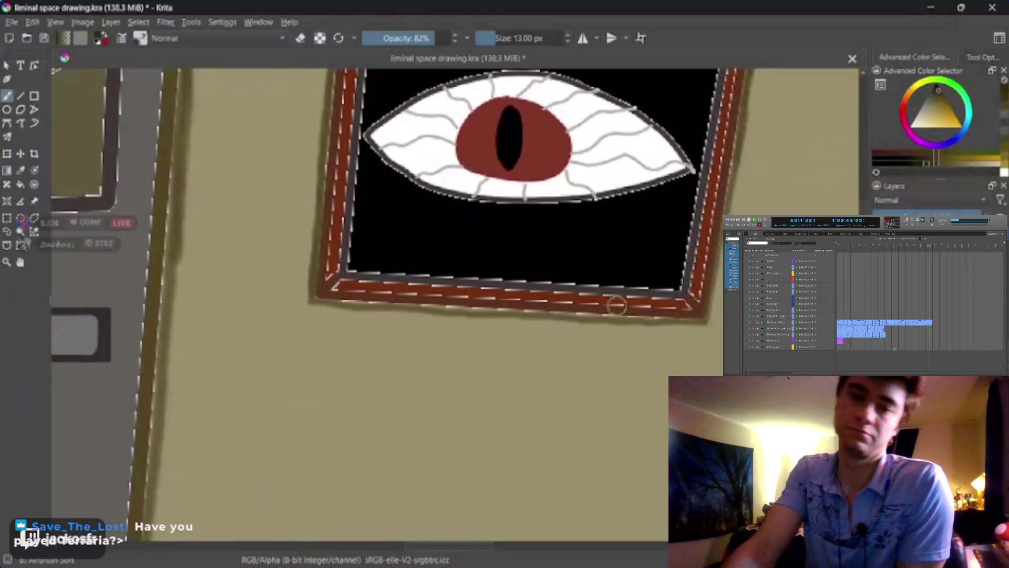
{"action": "key", "text": "bracketleft"}
{"action": "key", "text": "bracketleft"}
{"action": "key", "text": "bracketleft"}
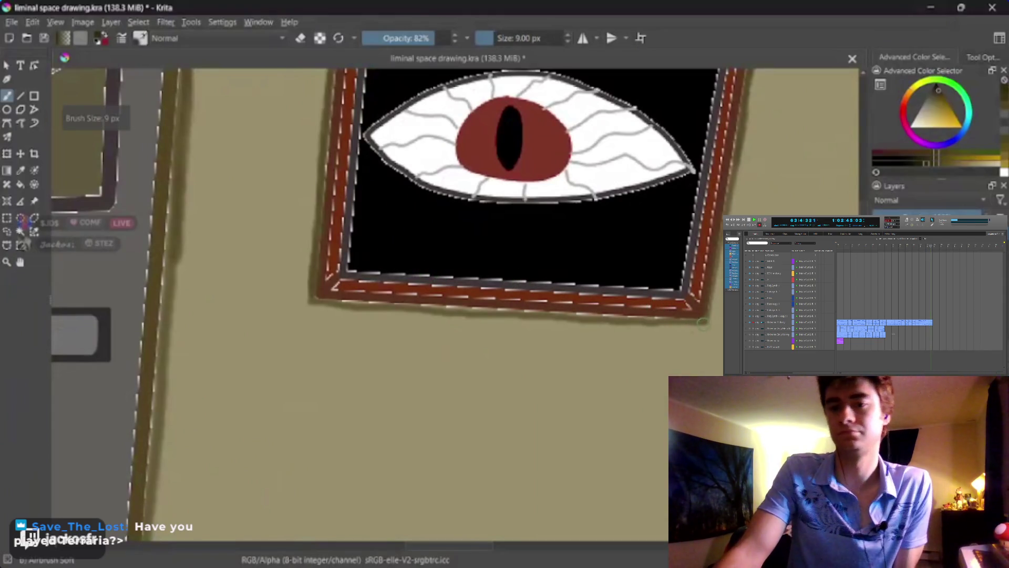
{"action": "left_click_drag", "start_coordinate": [692, 324], "coordinate": [312, 297]}
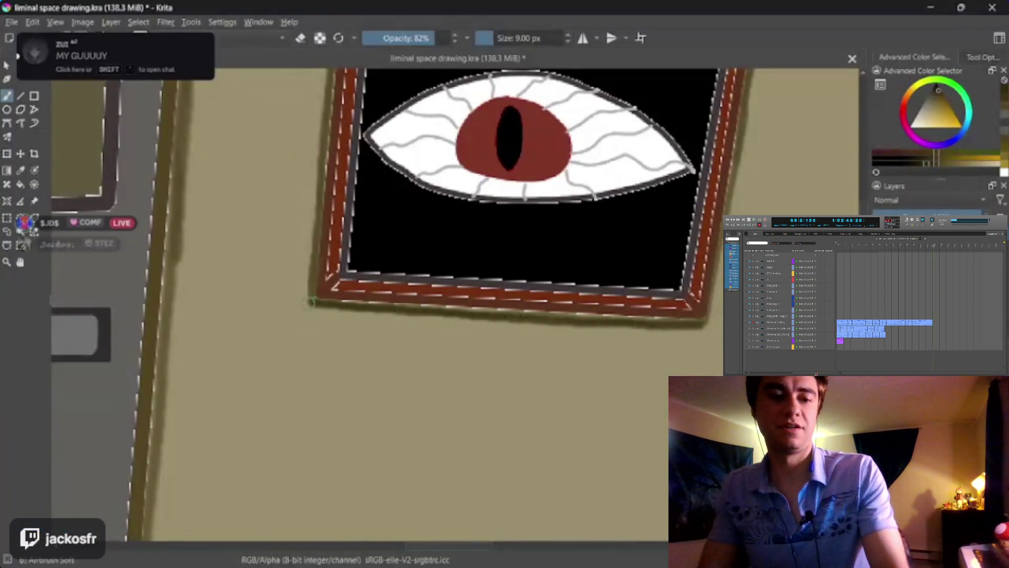